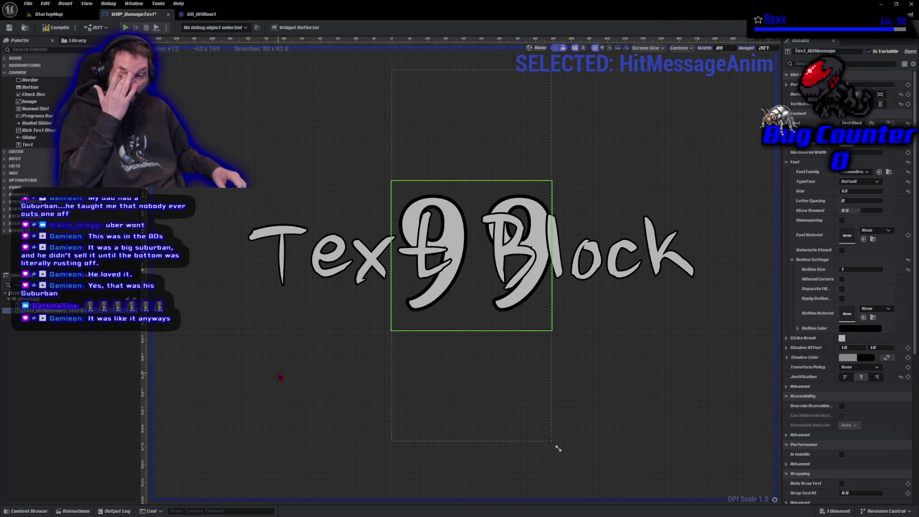
# Select the root Overlay in the hierarchy to show its properties in the Details panel
pyautogui.click(292, 351)
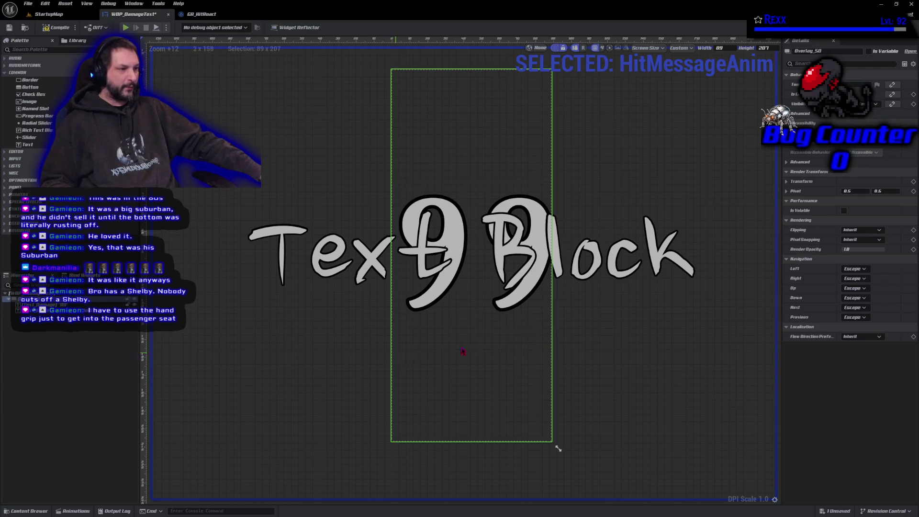
# Select Text_HitMessage and bring up the Animations drawer with HitMessageAnim
pyautogui.click(39, 310)
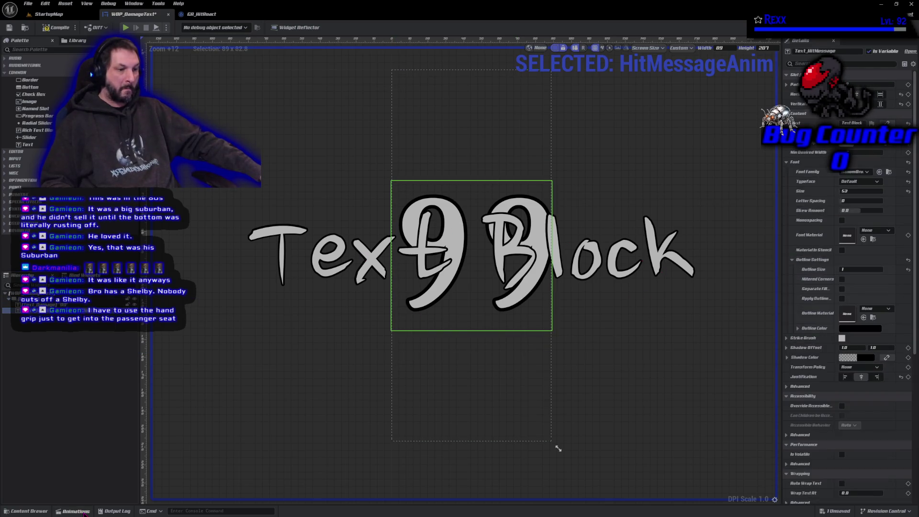
pyautogui.click(76, 511)
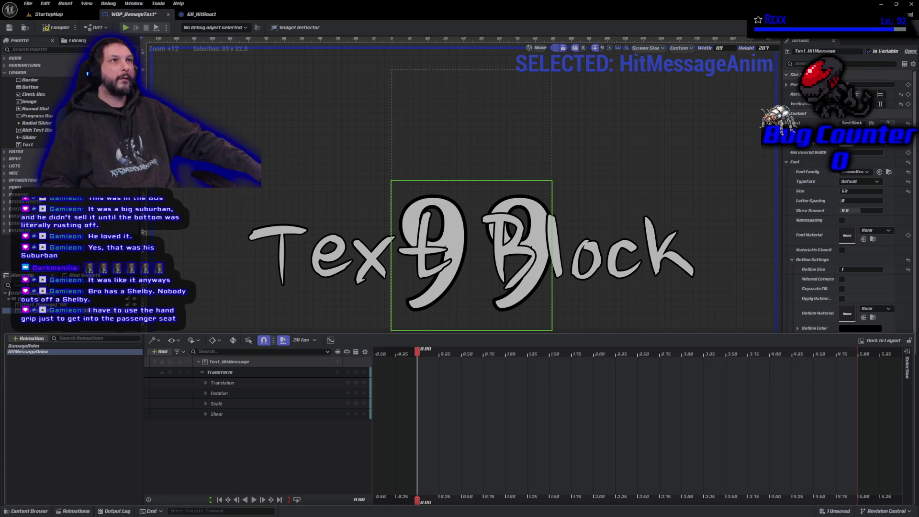
# Set Text_HitMessage's Translation Y to -20 in HitMessageAnim, then view the StreamElements song-request page
pyautogui.click(205, 383)
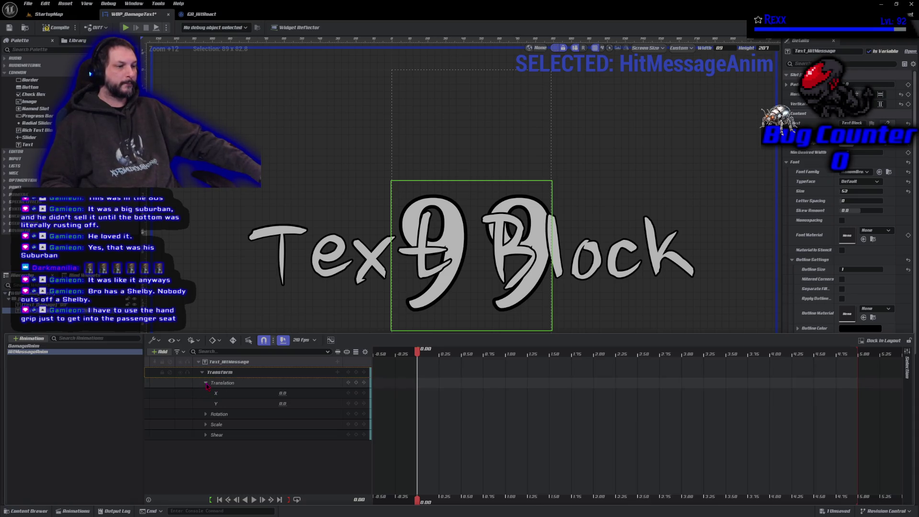
pyautogui.click(283, 403)
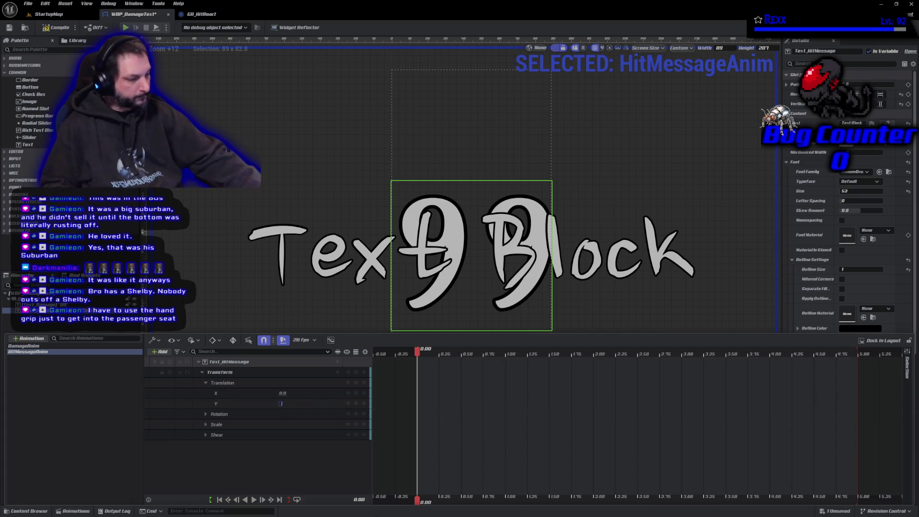
pyautogui.write('-20')
pyautogui.press('Return')
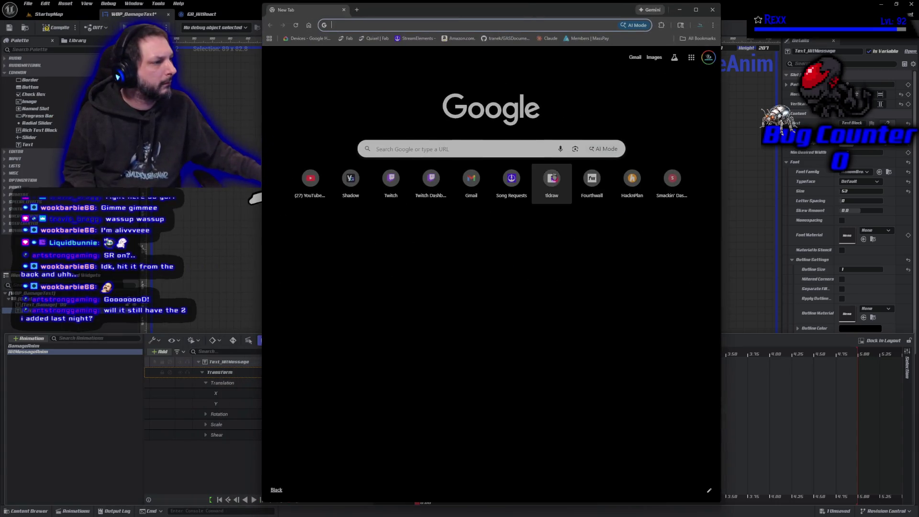
pyautogui.click(510, 180)
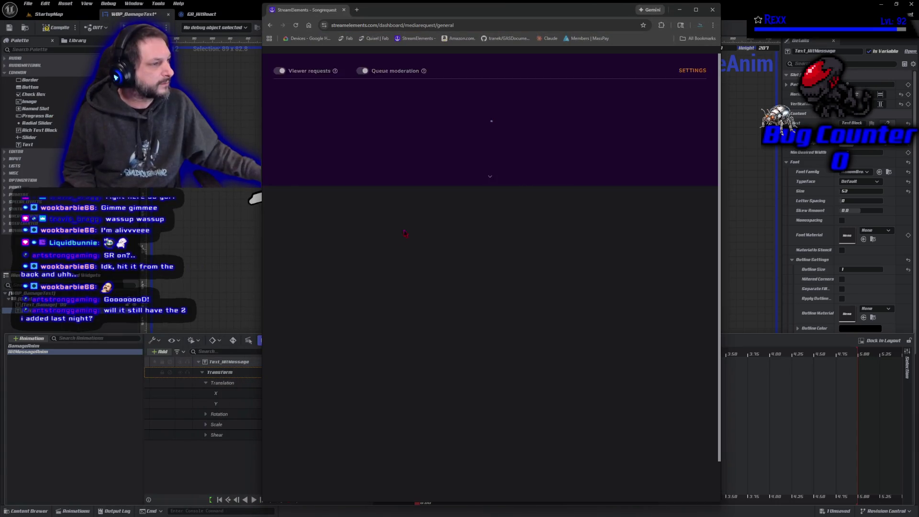
pyautogui.scroll(-1, 576, 409)
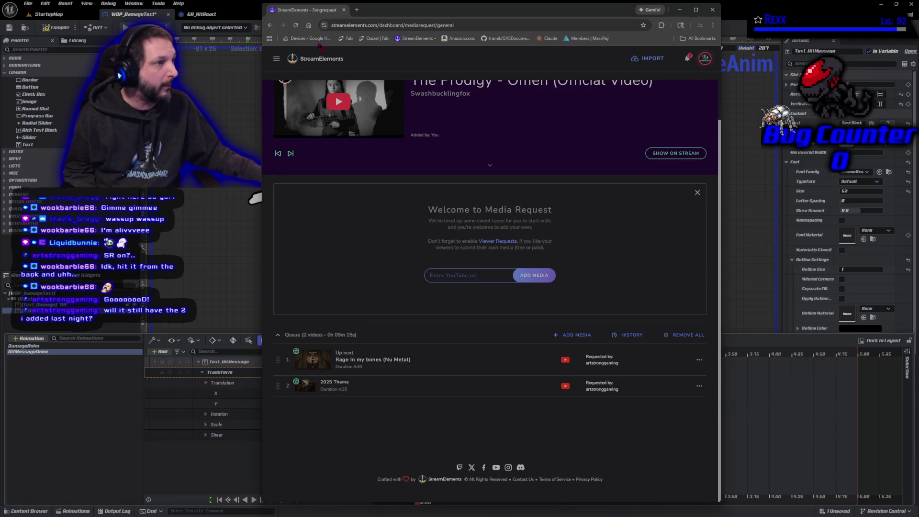
pyautogui.moveTo(310, 15); pyautogui.dragTo(0, 29)
pyautogui.click(220, 372)
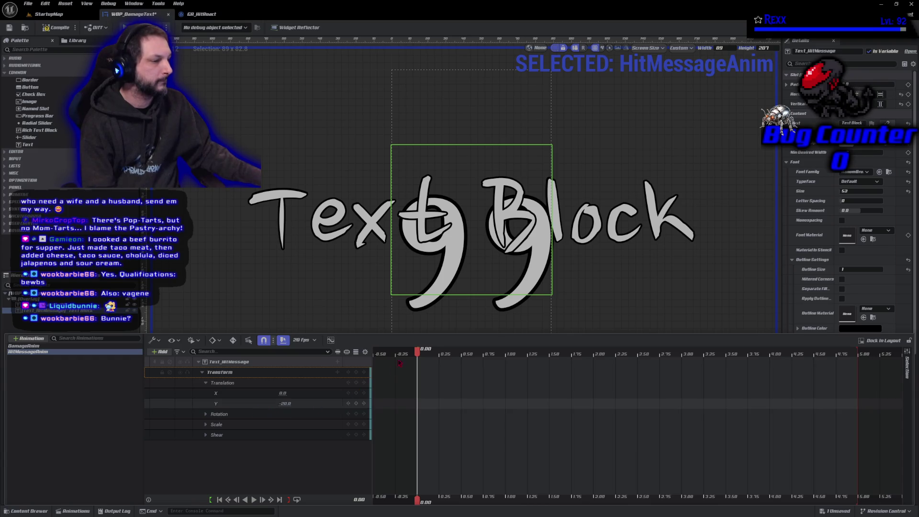
pyautogui.moveTo(417, 353); pyautogui.dragTo(422, 353)
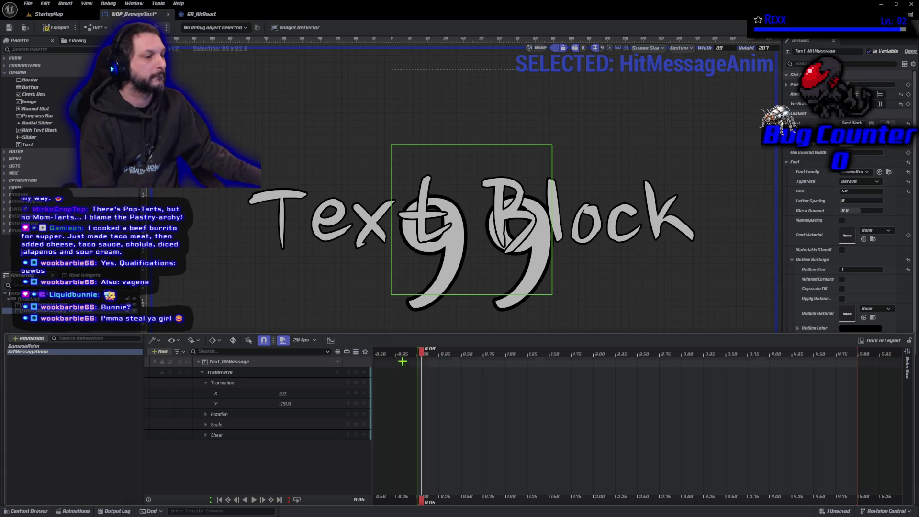
# Key Translation Y to 30 at 0.05 seconds and preview the text rising from -20
pyautogui.click(284, 403)
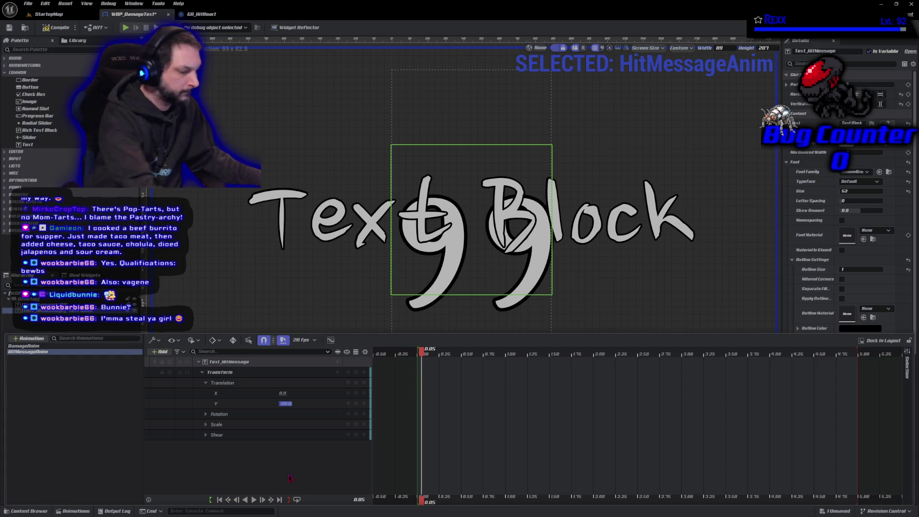
pyautogui.write('30')
pyautogui.press('Return')
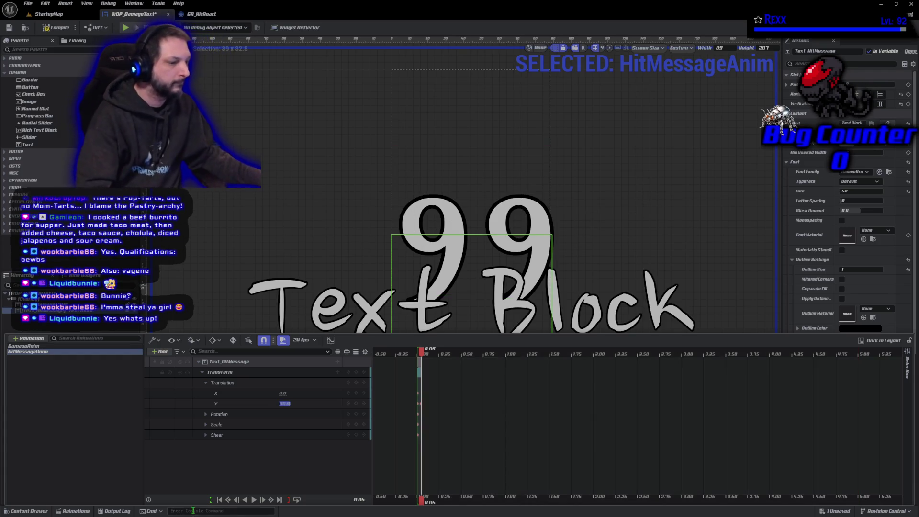
pyautogui.click(253, 500)
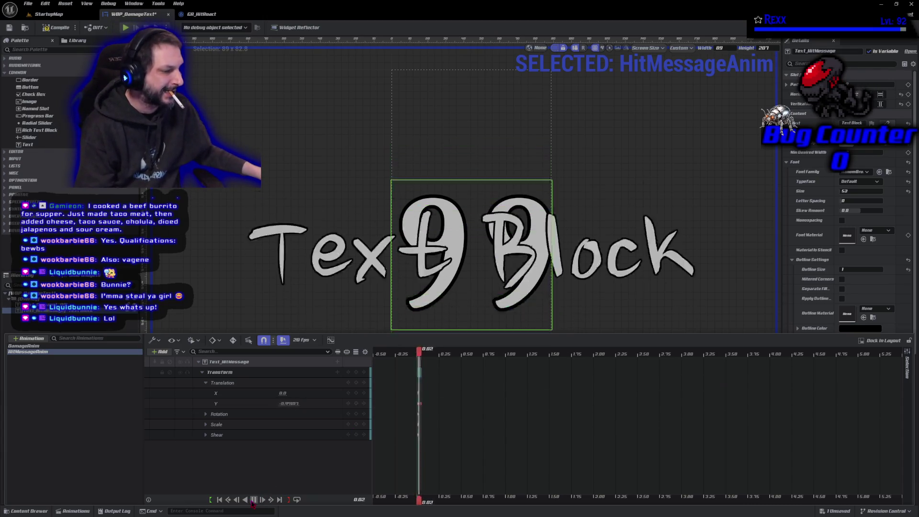
pyautogui.click(253, 499)
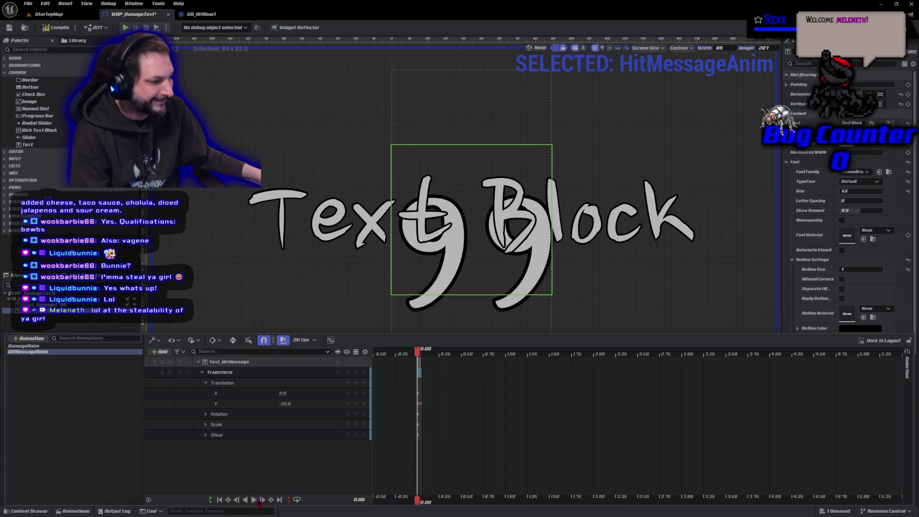
pyautogui.click(254, 499)
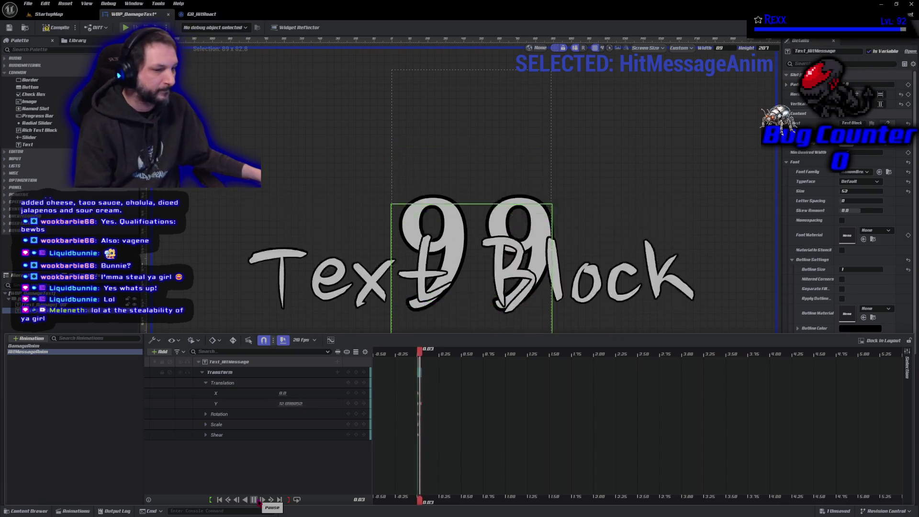
pyautogui.click(259, 501)
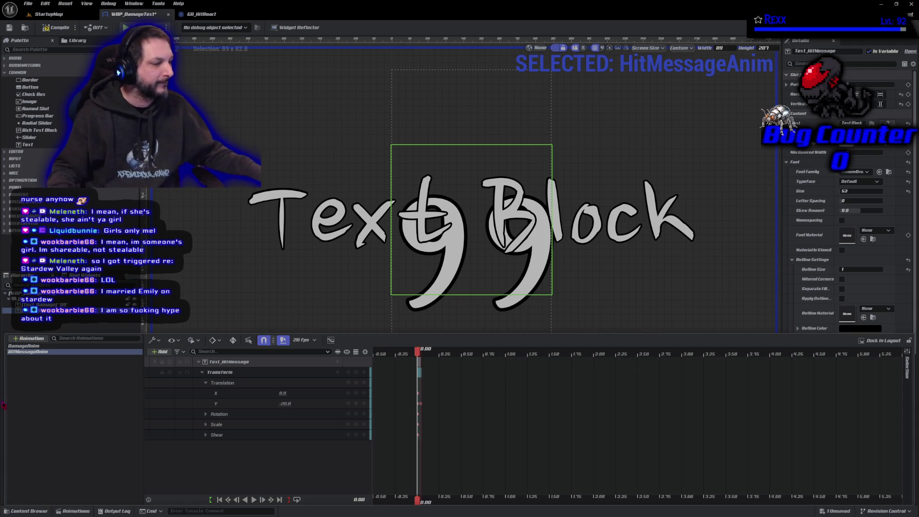
pyautogui.click(253, 499)
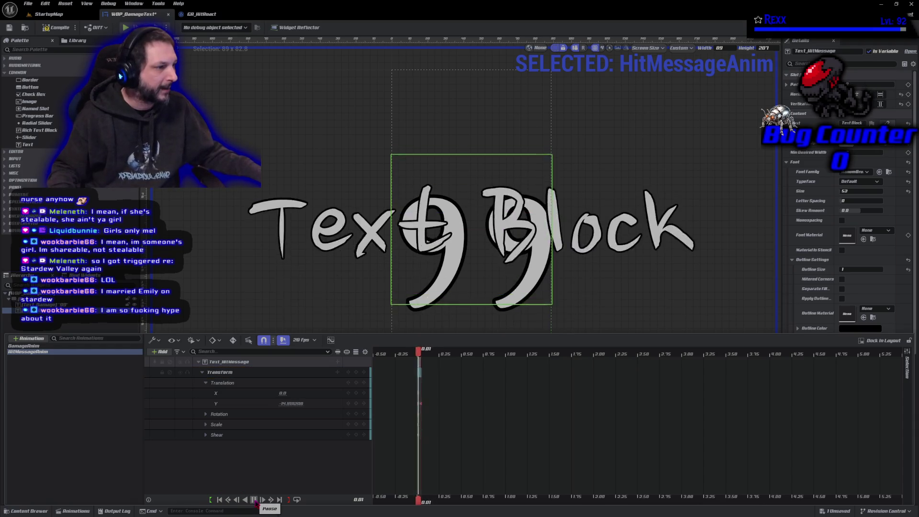
pyautogui.click(255, 500)
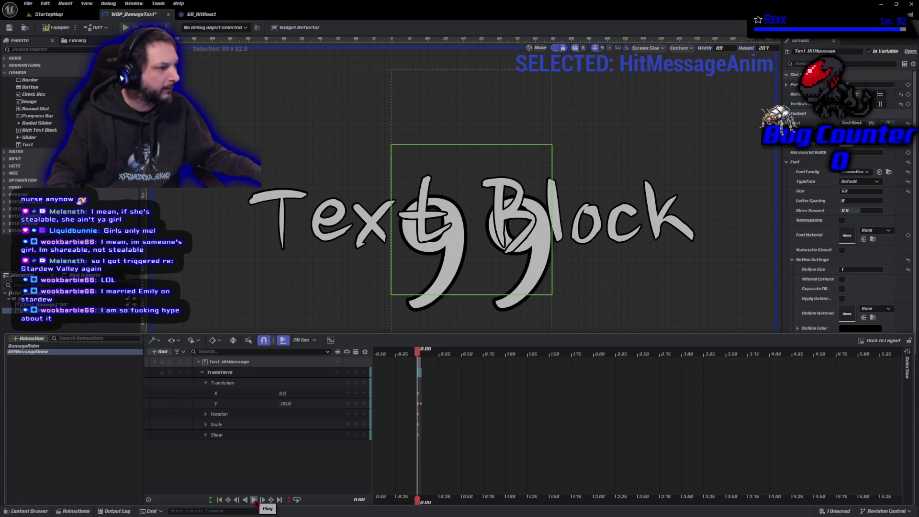
pyautogui.click(254, 499)
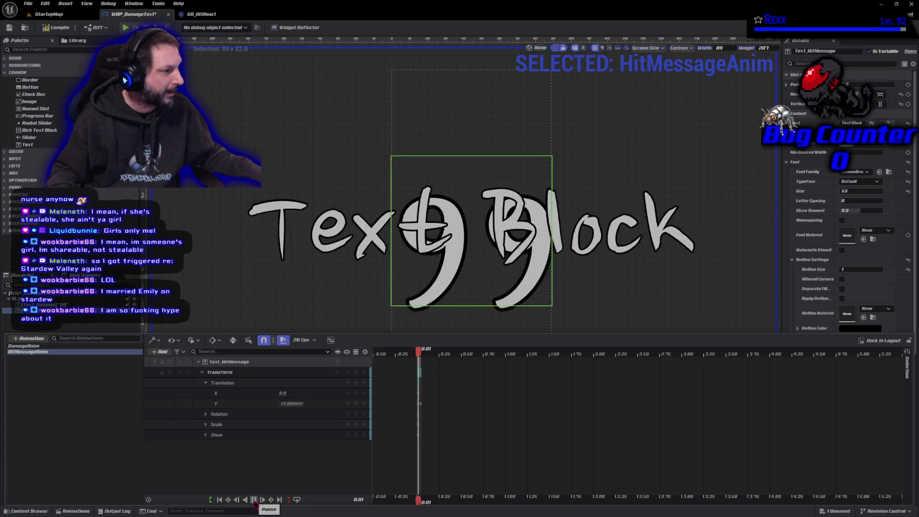
pyautogui.click(254, 500)
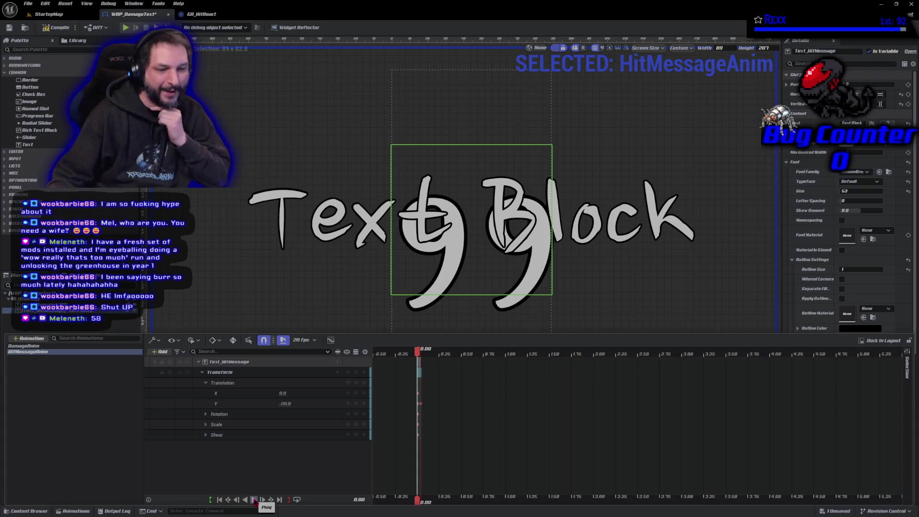
pyautogui.hotkey('alt', 'p')
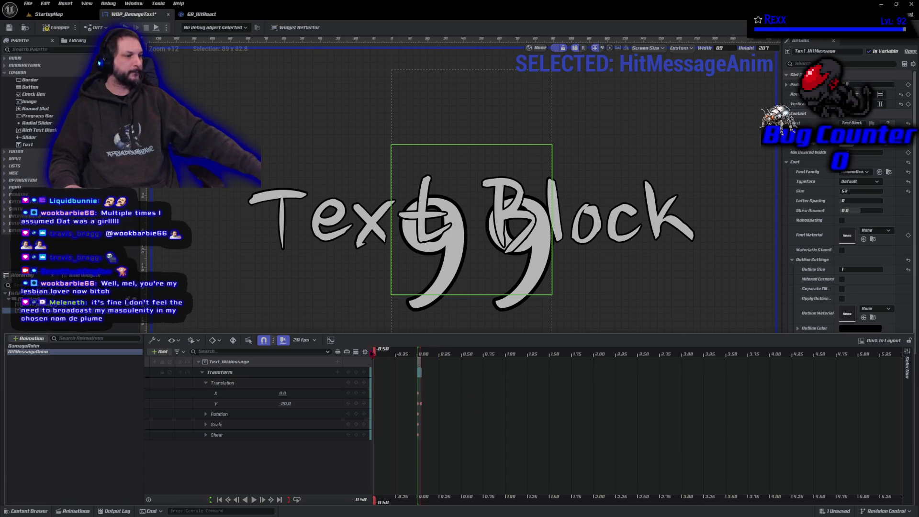
# Move the playhead later and key Translation Y back to -20 at 1.00 seconds
pyautogui.click(423, 359)
pyautogui.moveTo(423, 359); pyautogui.dragTo(430, 359)
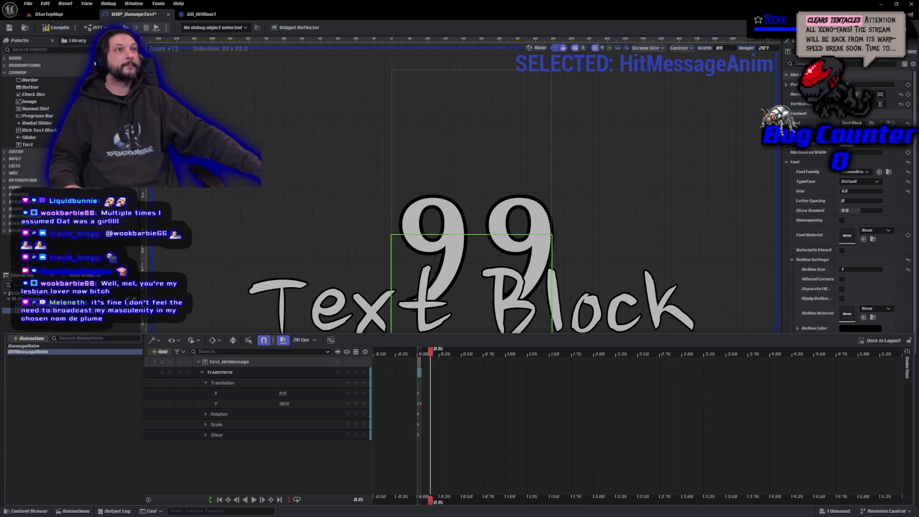
pyautogui.click(284, 404)
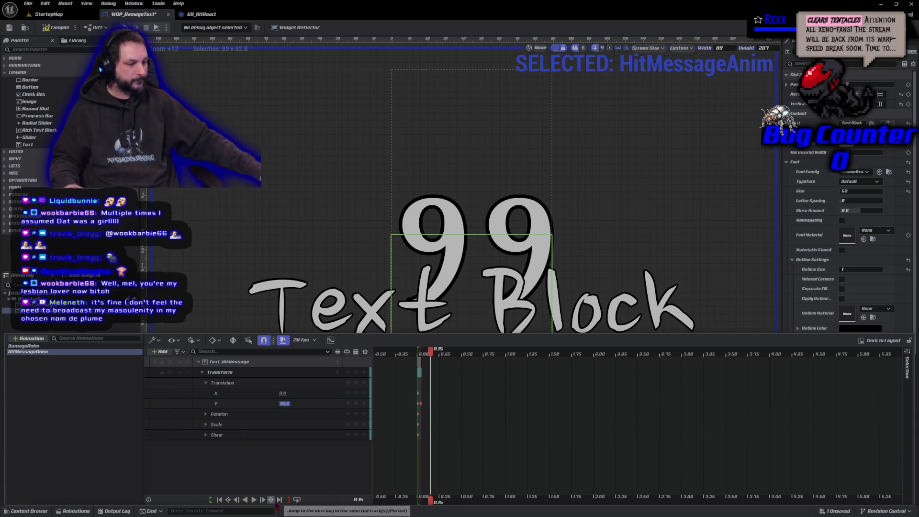
pyautogui.press('BackSpace')
pyautogui.write('-20')
pyautogui.press('Return')
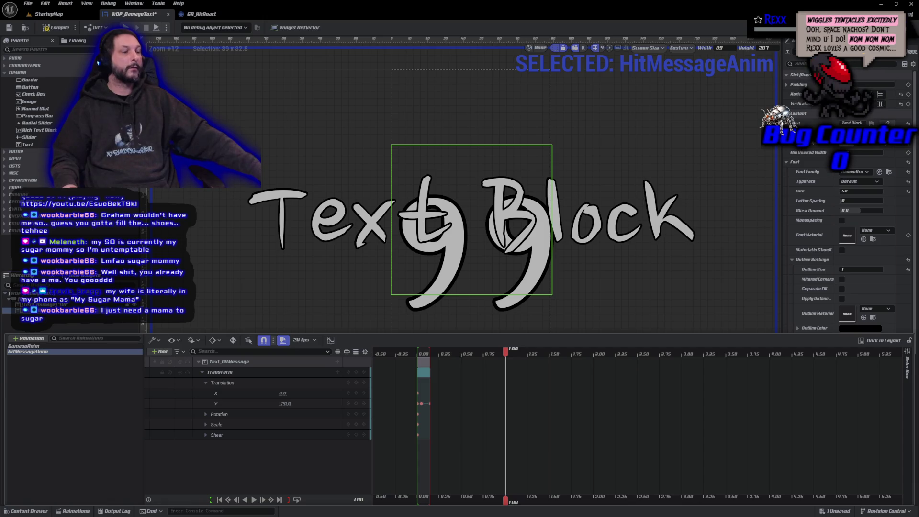
# Key Translation Y to -50 at 1.00 seconds, preview the animation, and expand the Scale track
pyautogui.click(285, 403)
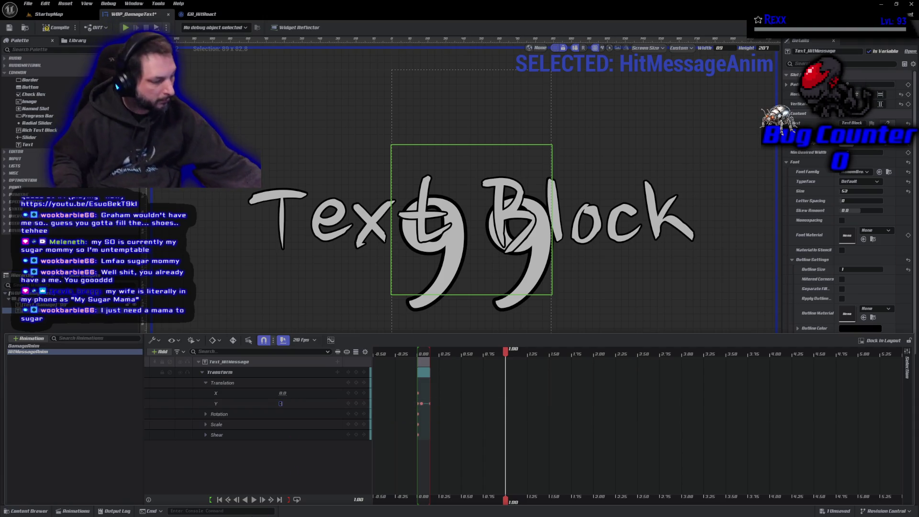
pyautogui.write('-50')
pyautogui.press('Return')
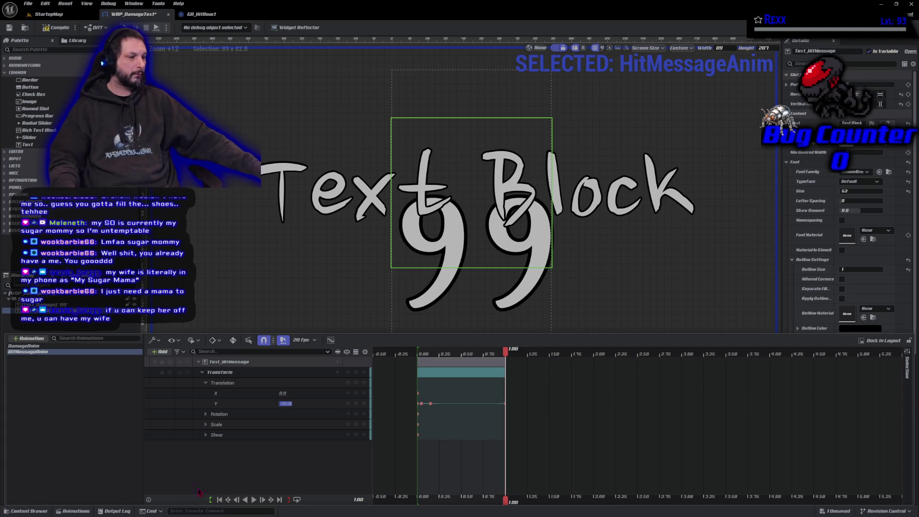
pyautogui.click(254, 499)
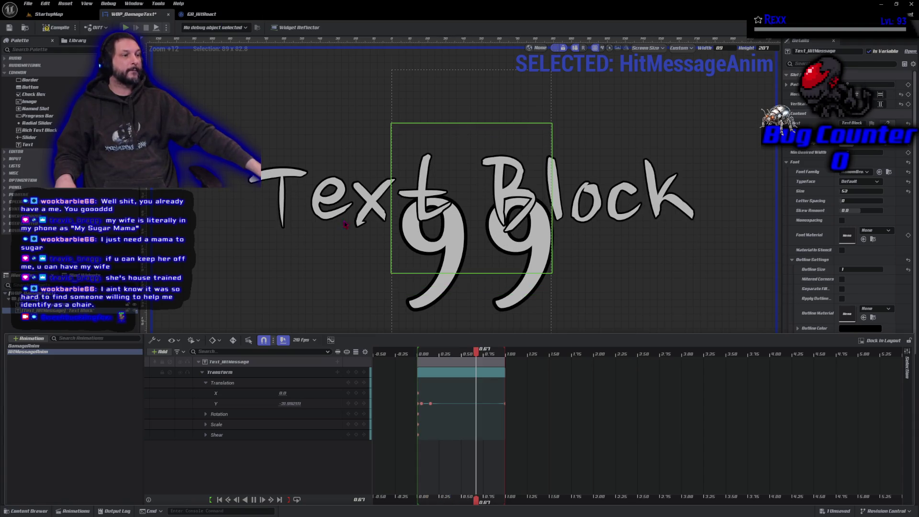
pyautogui.click(254, 500)
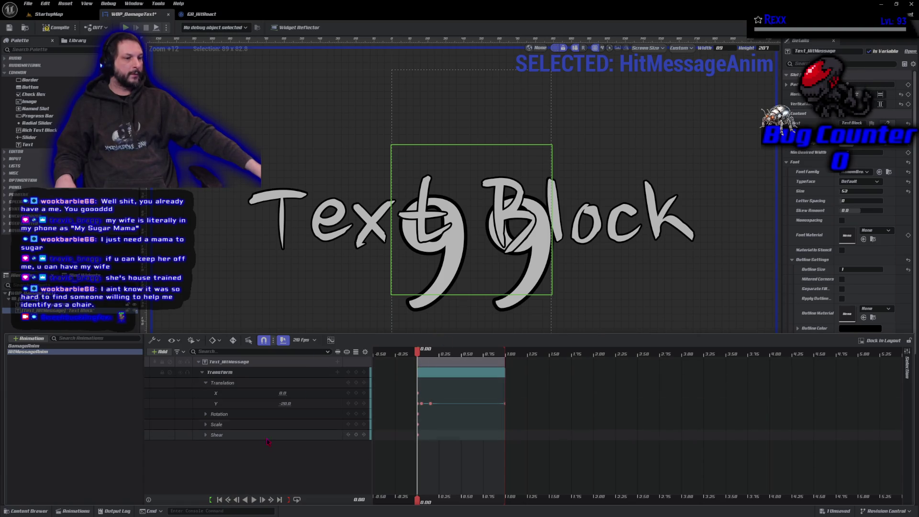
pyautogui.click(206, 424)
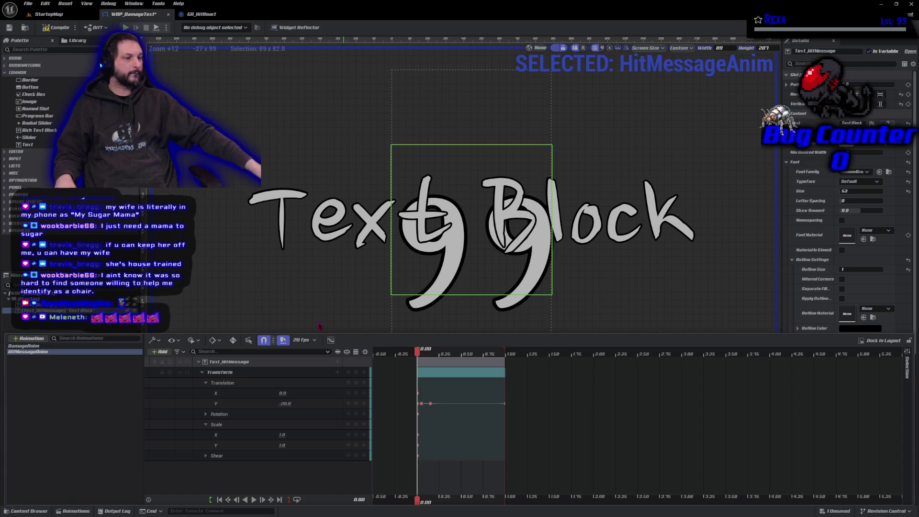
# Key Text_HitMessage's Scale X and Y to 0 at 0.00 seconds
pyautogui.click(282, 434)
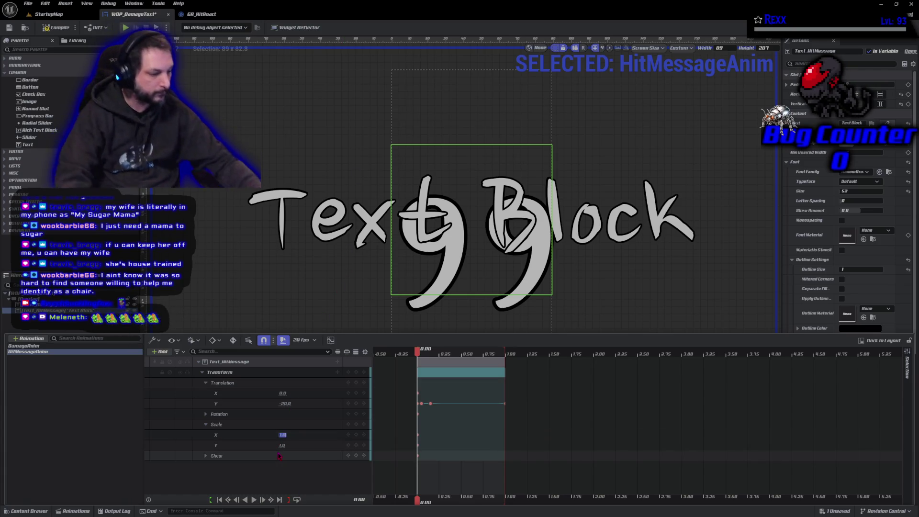
pyautogui.press('Tab')
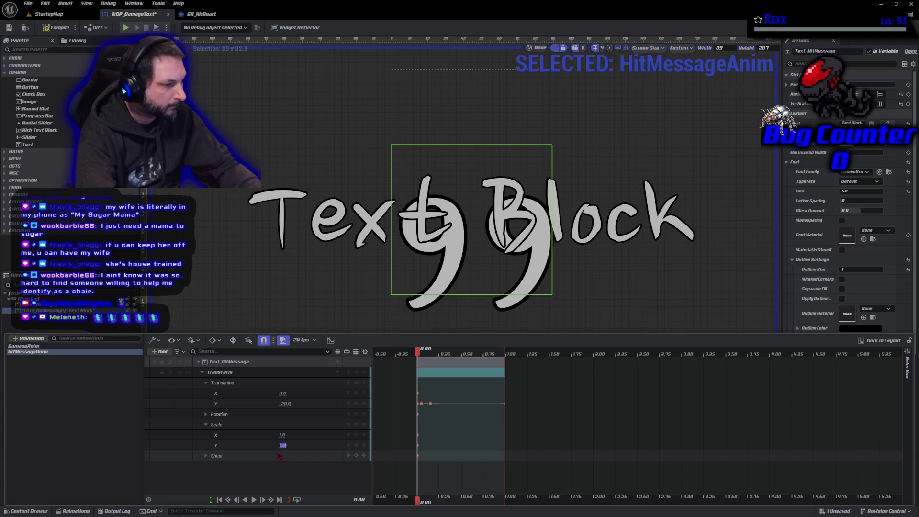
pyautogui.hotkey('shift', 'Tab')
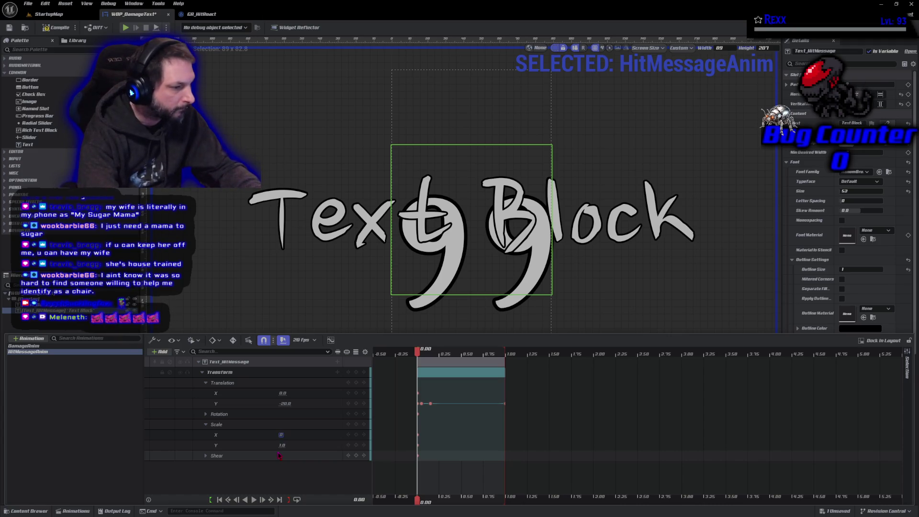
pyautogui.press('Tab')
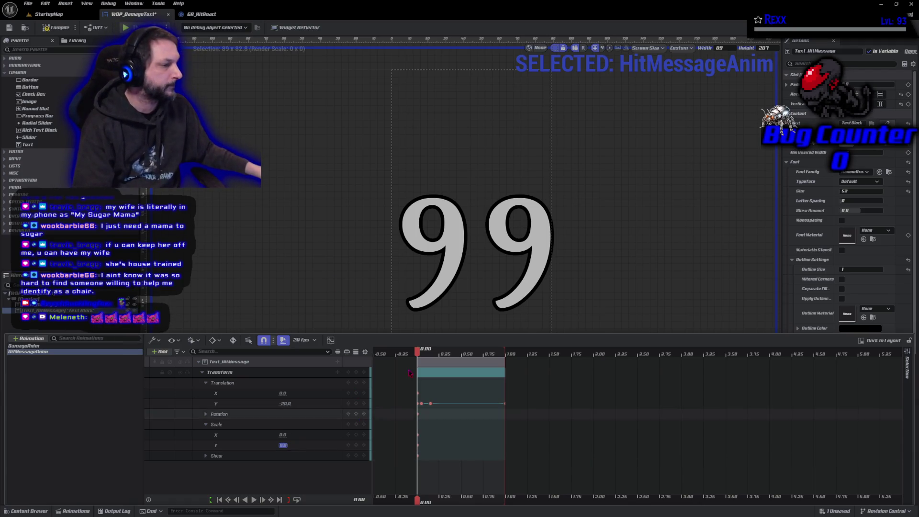
pyautogui.click(421, 354)
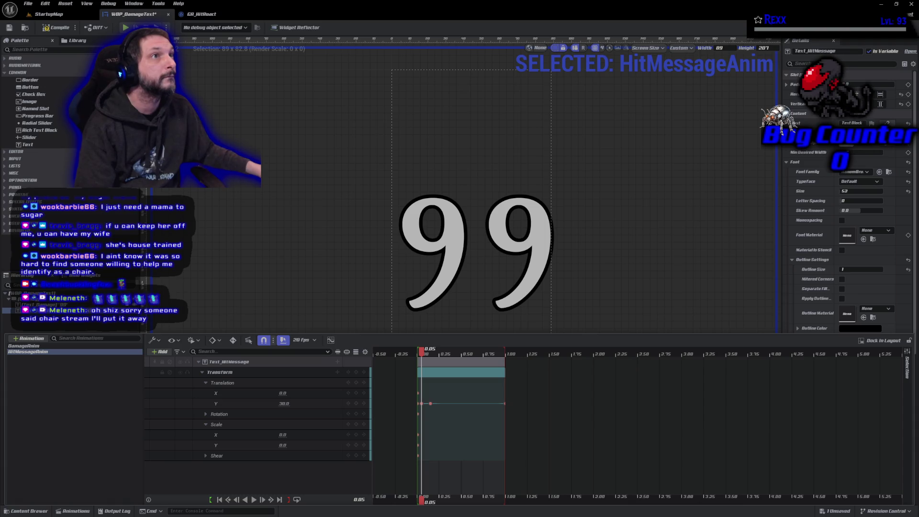
# Key Scale X and Scale Y to 1.5 at the 0.05-second mark
pyautogui.click(284, 434)
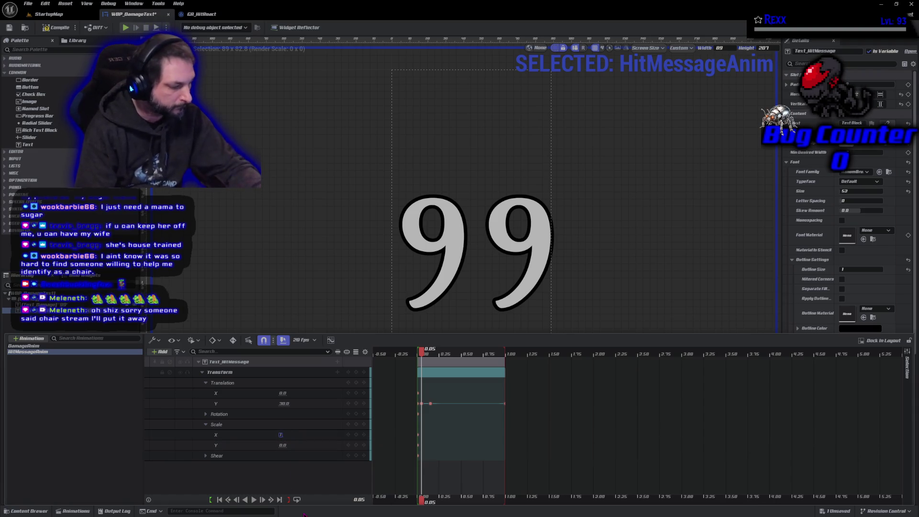
pyautogui.write('1.5')
pyautogui.press('Tab')
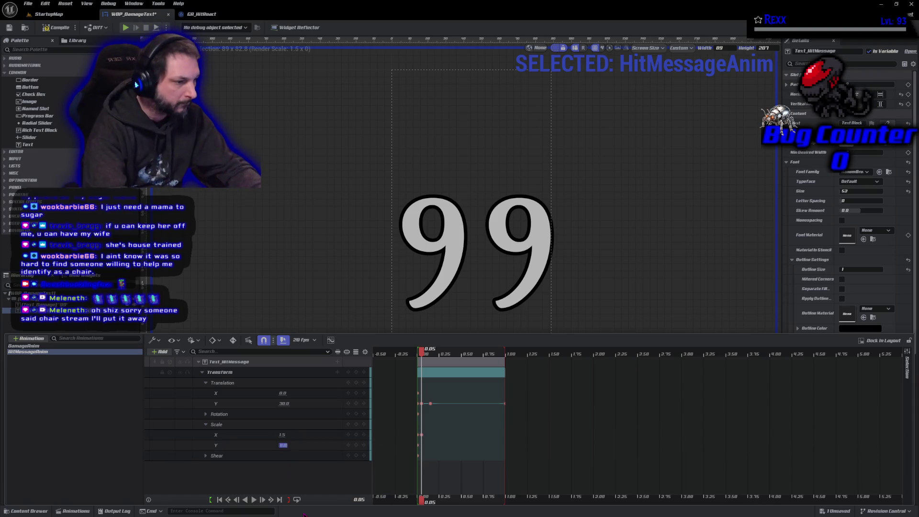
pyautogui.write('1.5')
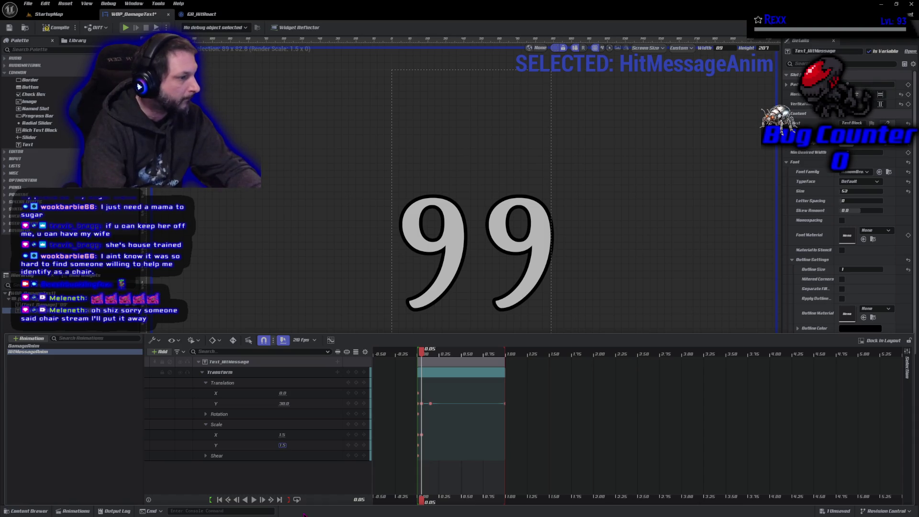
pyautogui.press('Return')
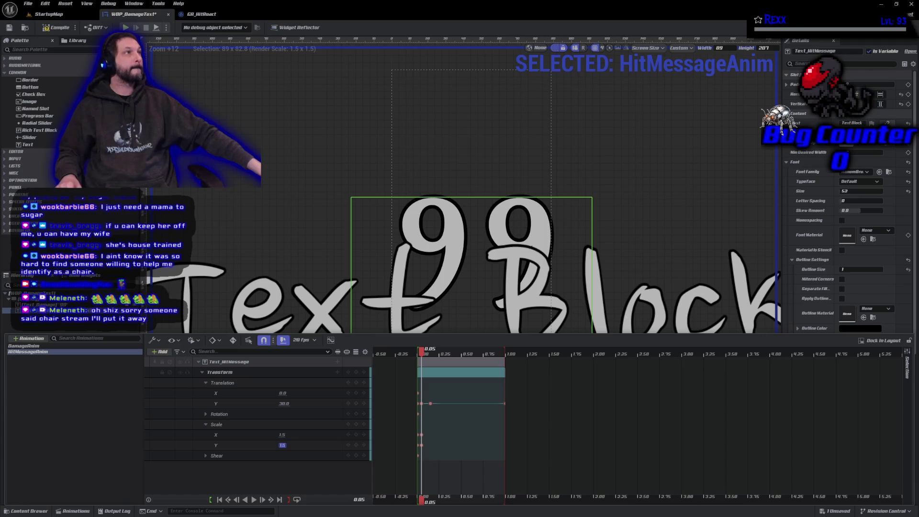
# Raise the HitMessage text's font size to 77 and reopen the animation timeline
pyautogui.click(847, 191)
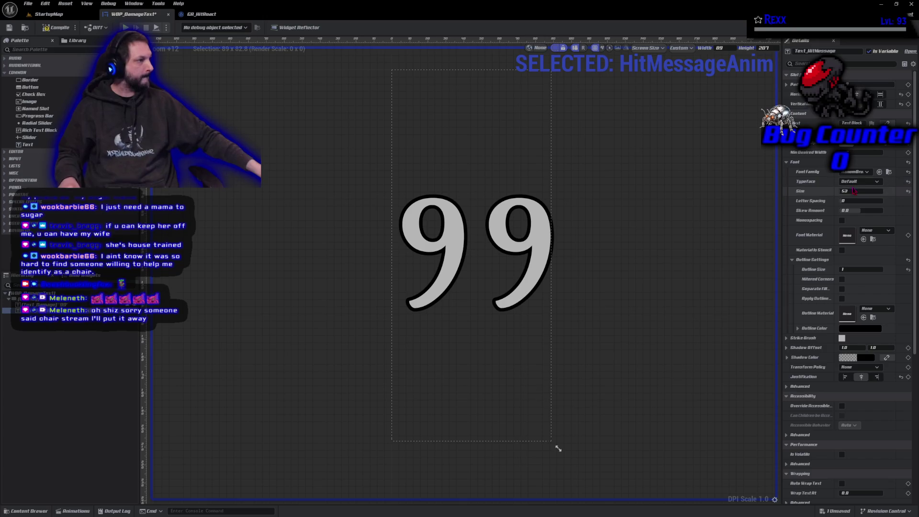
pyautogui.write('77')
pyautogui.press('Return')
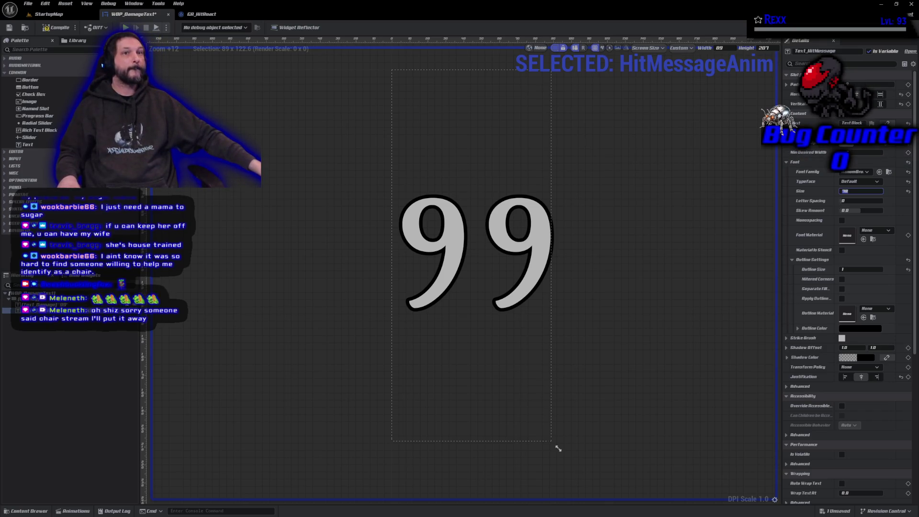
pyautogui.click(75, 510)
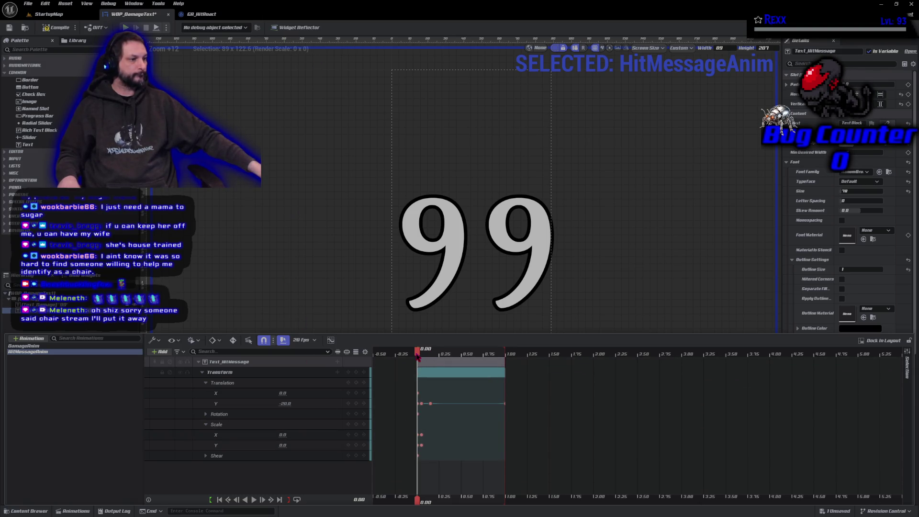
# At 0.05 seconds, set the Scale X and Scale Y keys to 1
pyautogui.moveTo(417, 356); pyautogui.dragTo(421, 357)
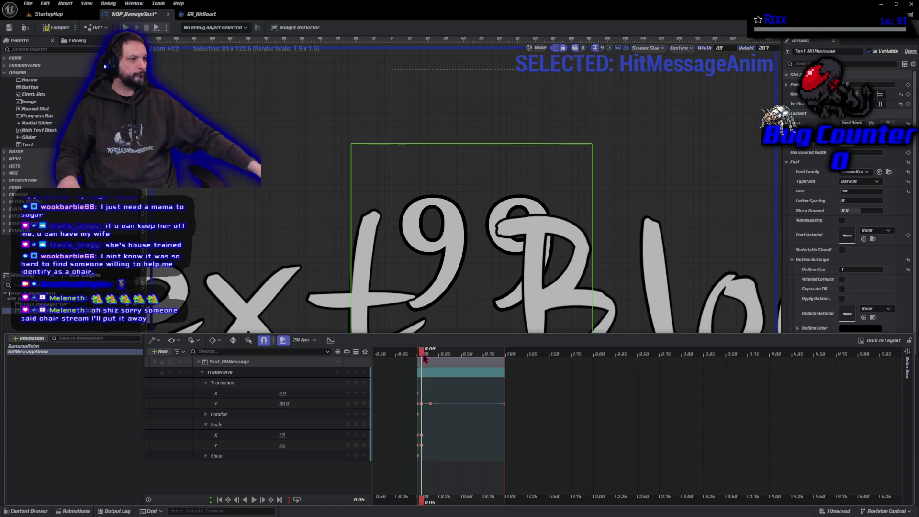
pyautogui.click(282, 434)
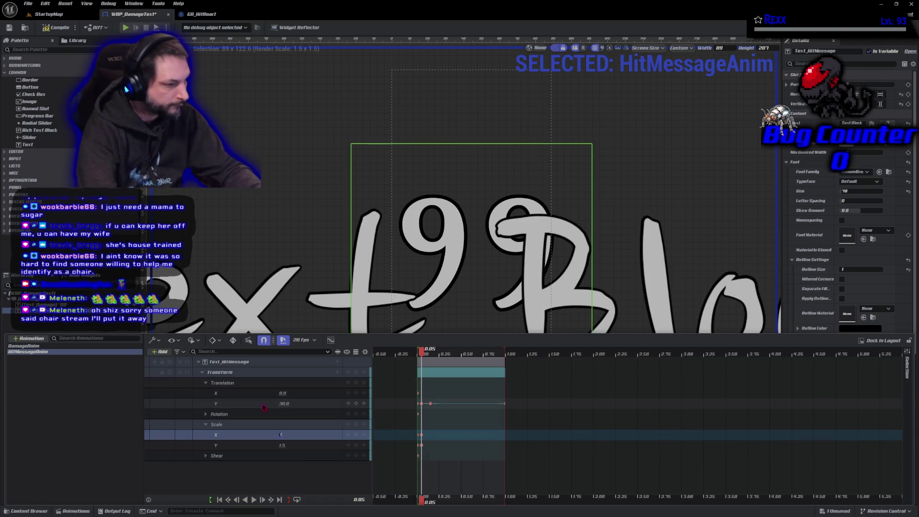
pyautogui.write('1')
pyautogui.press('Return')
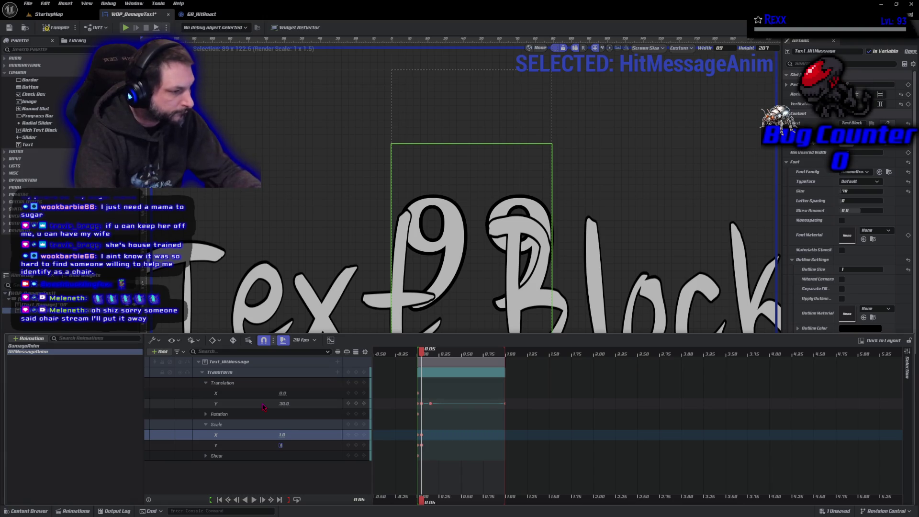
pyautogui.press('Tab')
pyautogui.write('1')
pyautogui.press('Return')
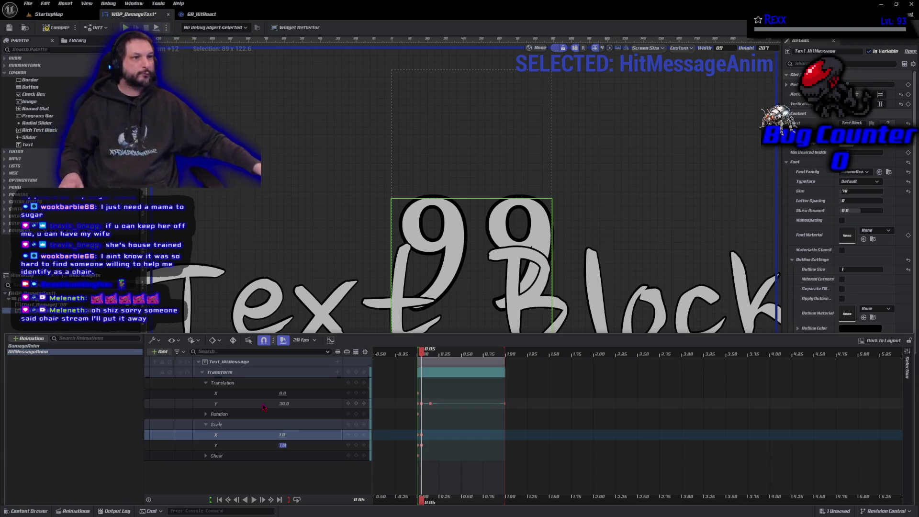
# Compile and save WBP_DamageText, then reopen the timeline at 0.05 seconds
pyautogui.click(46, 27)
pyautogui.click(8, 27)
pyautogui.hotkey('ctrl', 'shift', 'space')
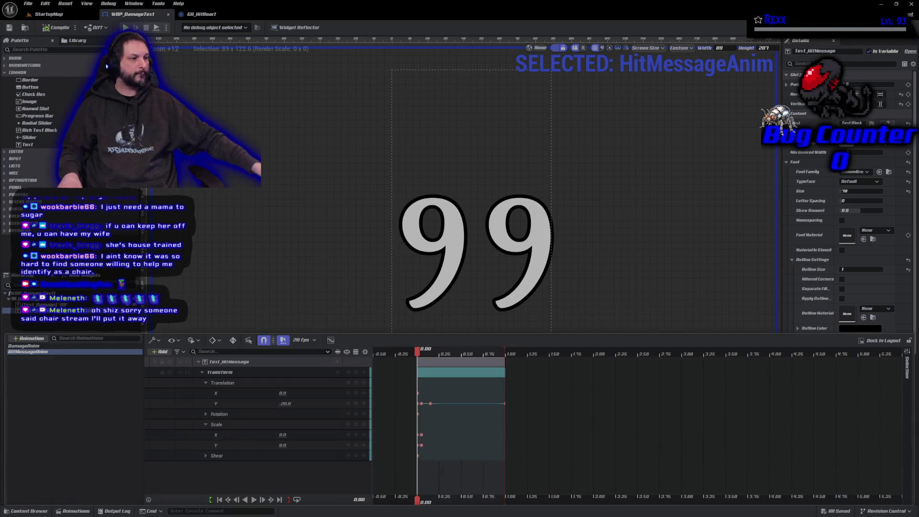
pyautogui.click(423, 354)
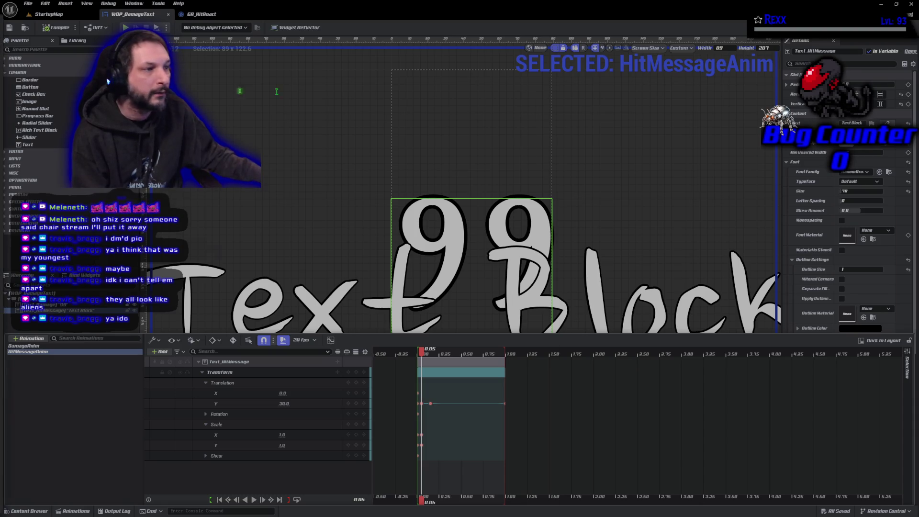
# Switch to the Chrome window showing the phone screenshot image.png
pyautogui.hotkey('alt', 'Tab')
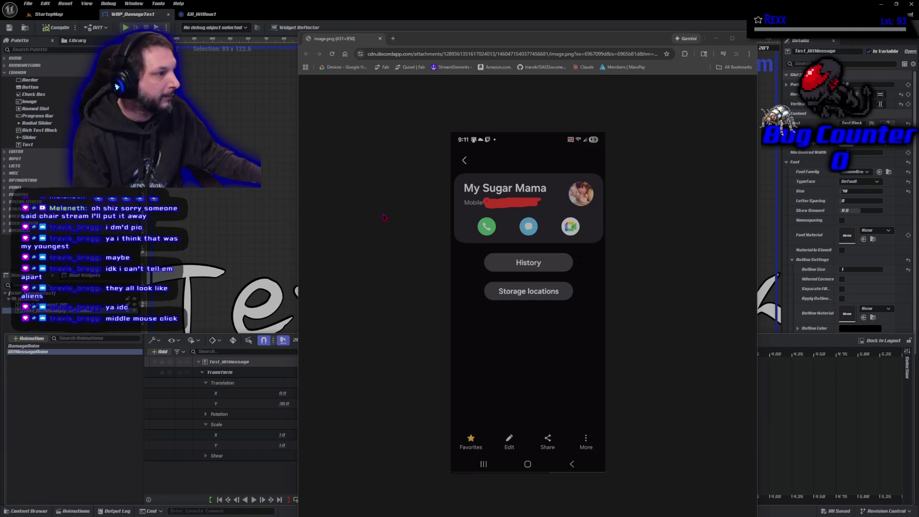
# Open a new tab, move it leftmost, and close all the image.png tabs to its right
pyautogui.middleClick(354, 42)
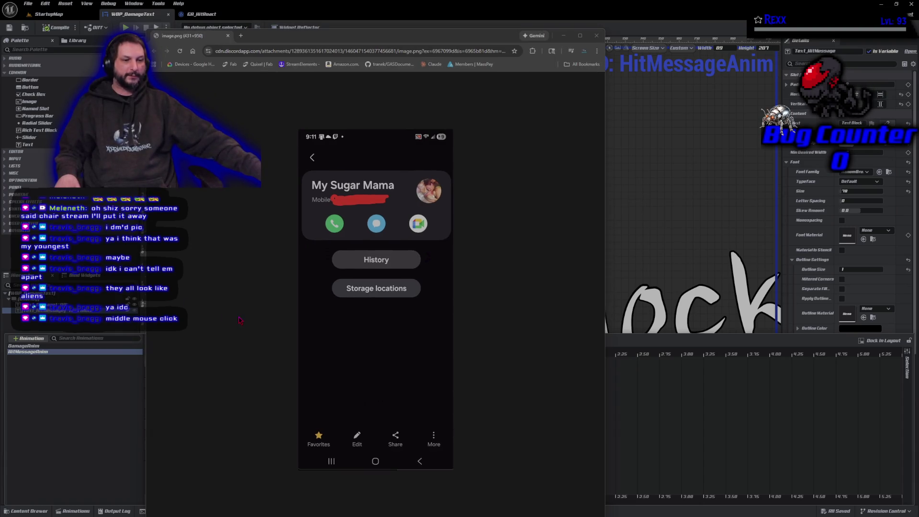
pyautogui.click(228, 36)
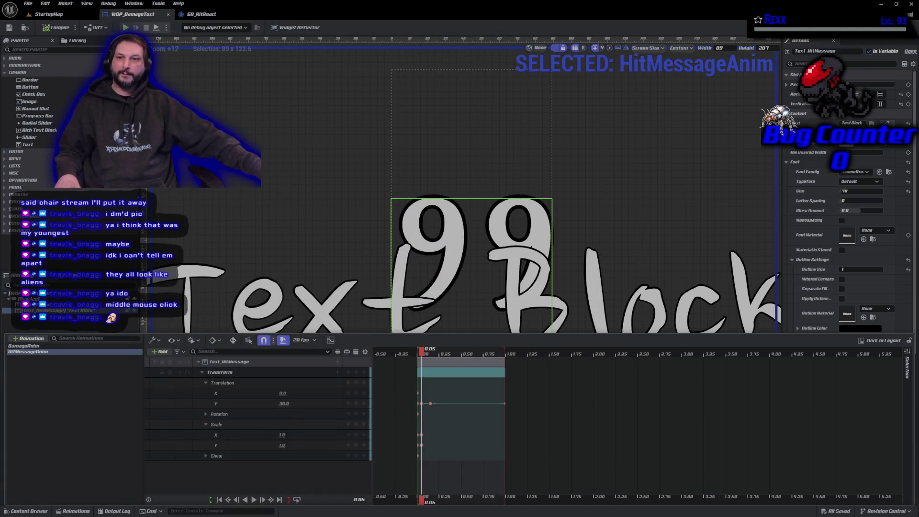
pyautogui.hotkey('alt', 'Tab')
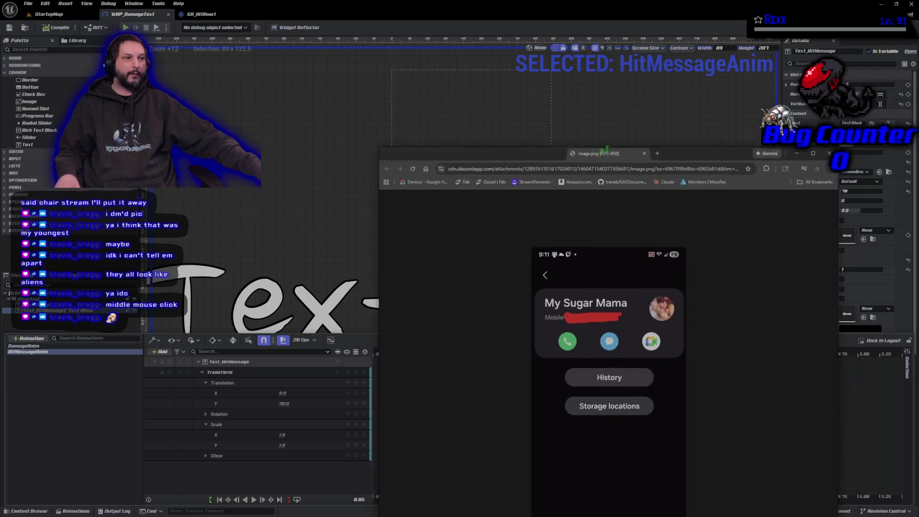
pyautogui.hotkey('ctrl', 't')
pyautogui.moveTo(335, 50); pyautogui.dragTo(263, 50)
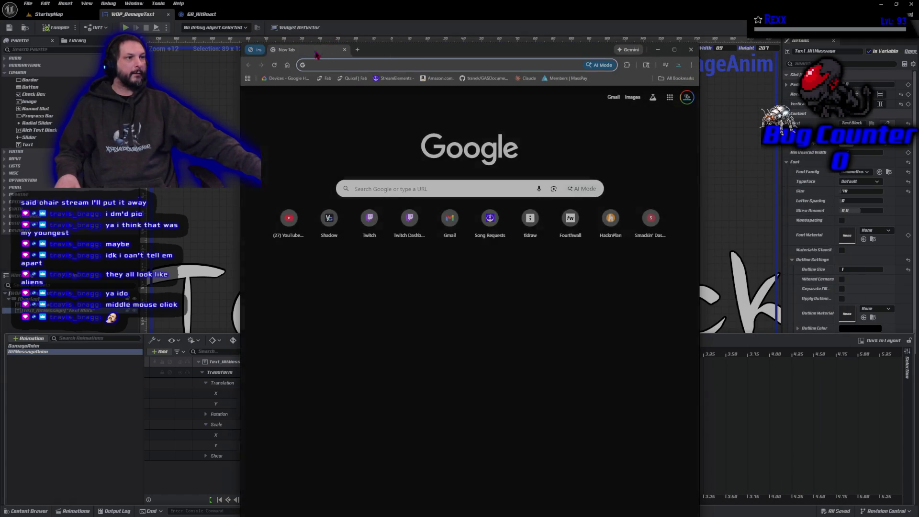
pyautogui.click(362, 49)
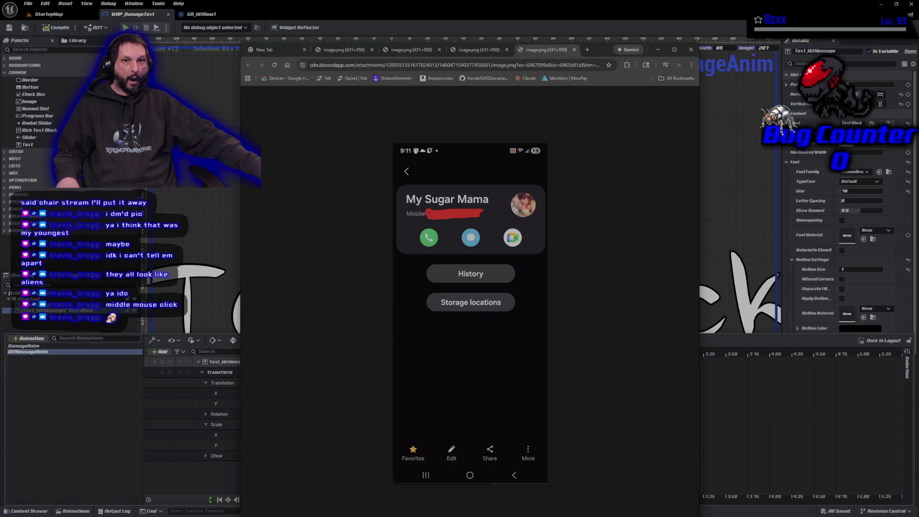
pyautogui.rightClick(267, 55)
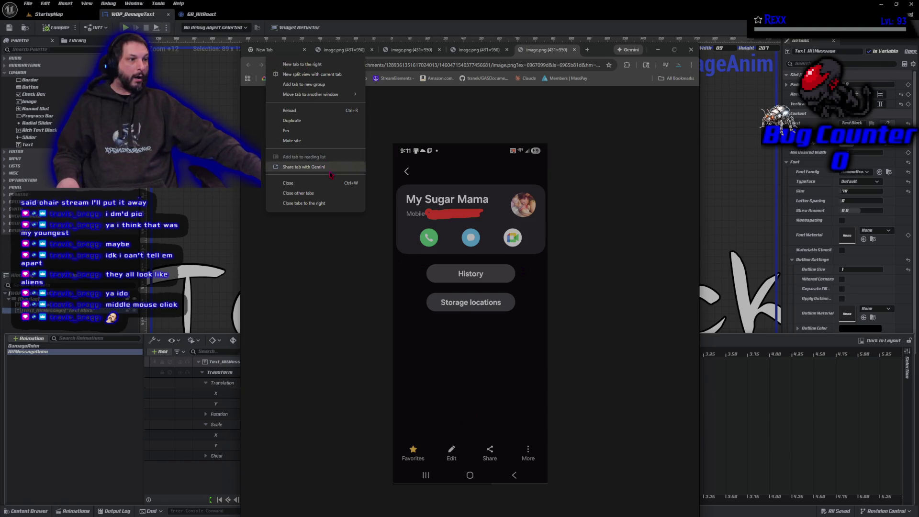
pyautogui.click(303, 203)
pyautogui.middleClick(282, 52)
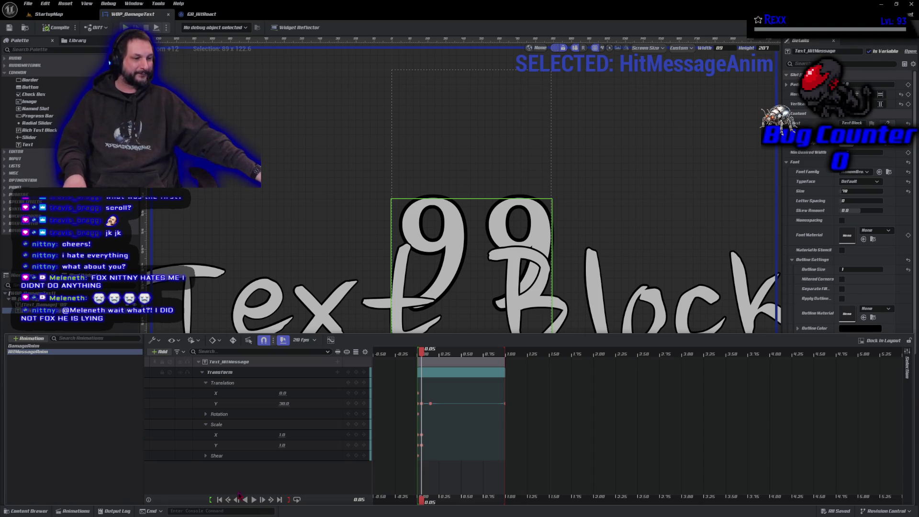
# Play and pause HitMessageAnim, then scrub the playhead from 0.05 s to 0.15 s
pyautogui.click(254, 500)
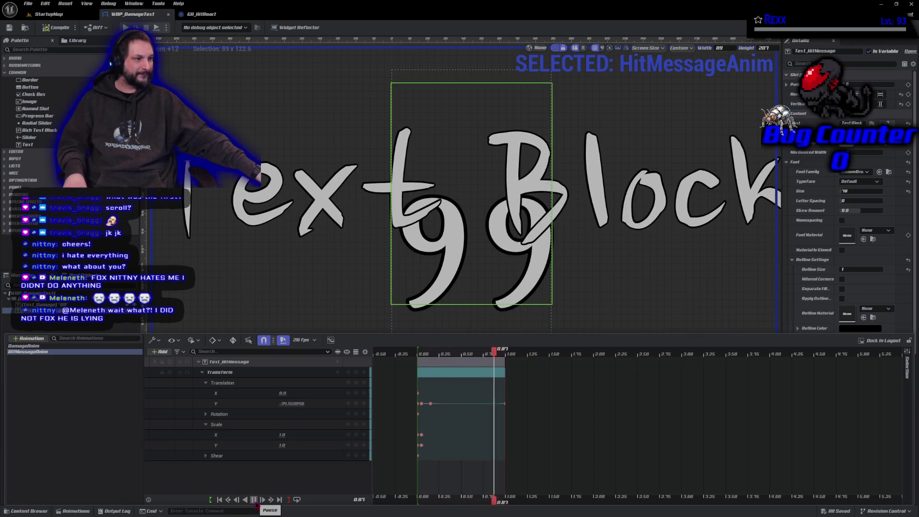
pyautogui.click(254, 500)
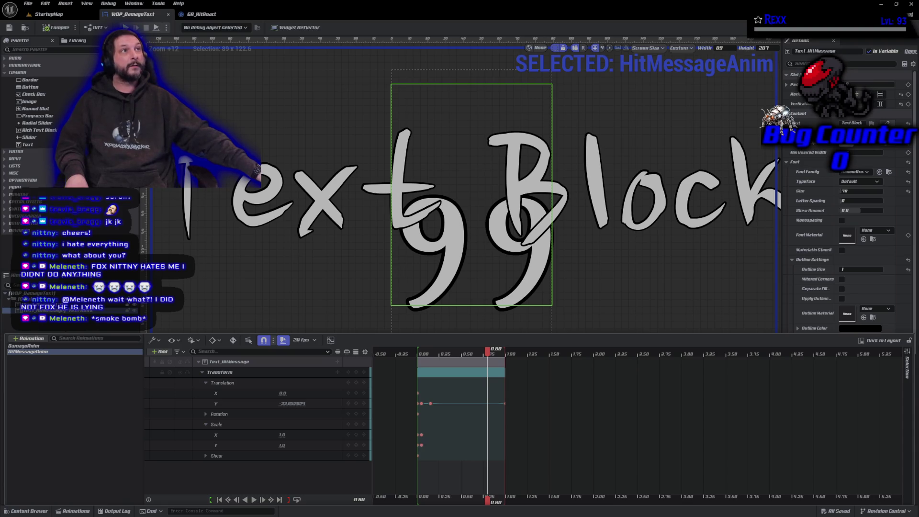
pyautogui.press('space')
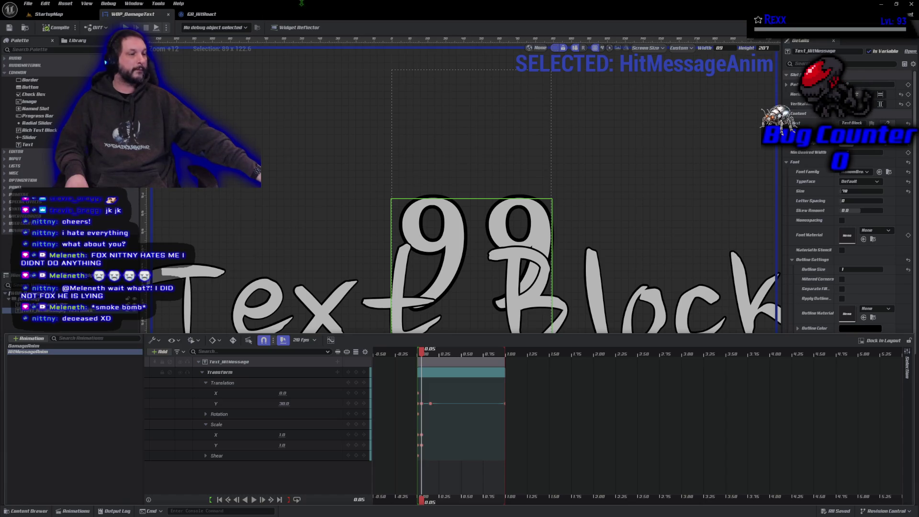
pyautogui.moveTo(421, 357); pyautogui.dragTo(429, 354)
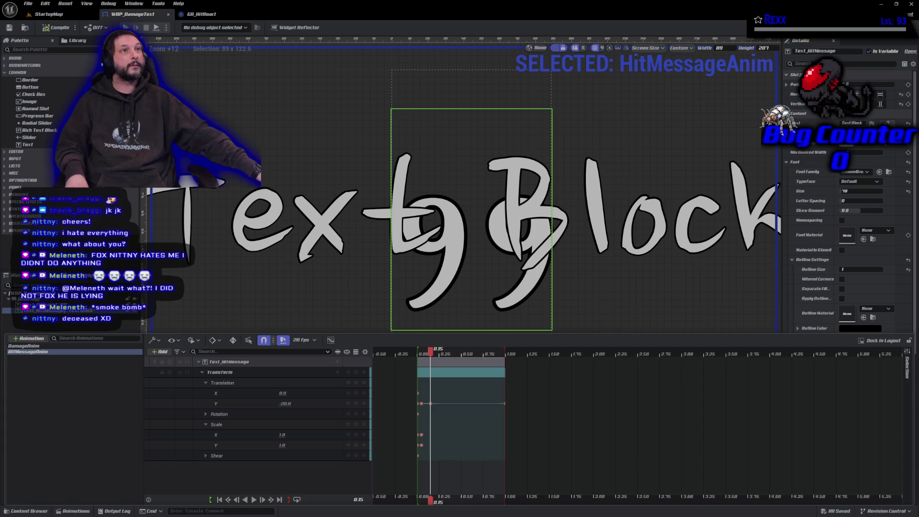
pyautogui.click(281, 434)
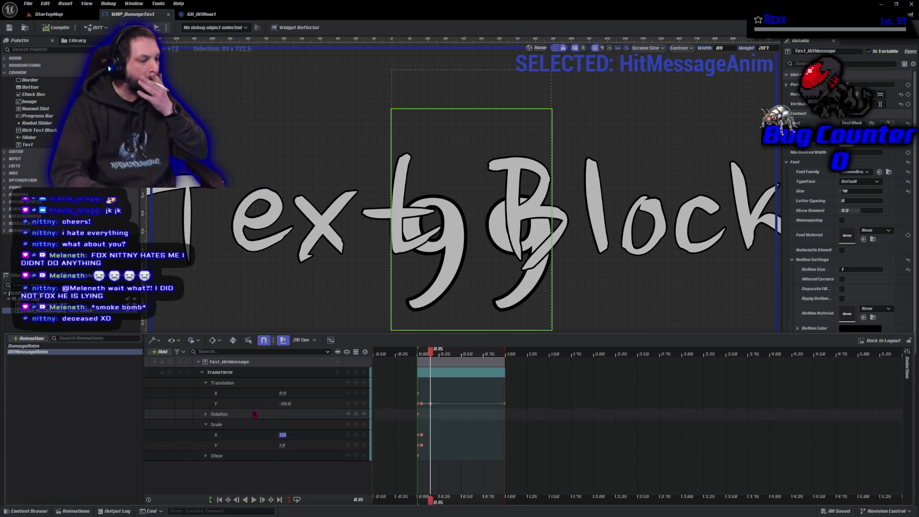
# Key Text_HitMessage's Scale X and Y to 0.6 at 0.15 s, then rewind to 0.00
pyautogui.write('0.8')
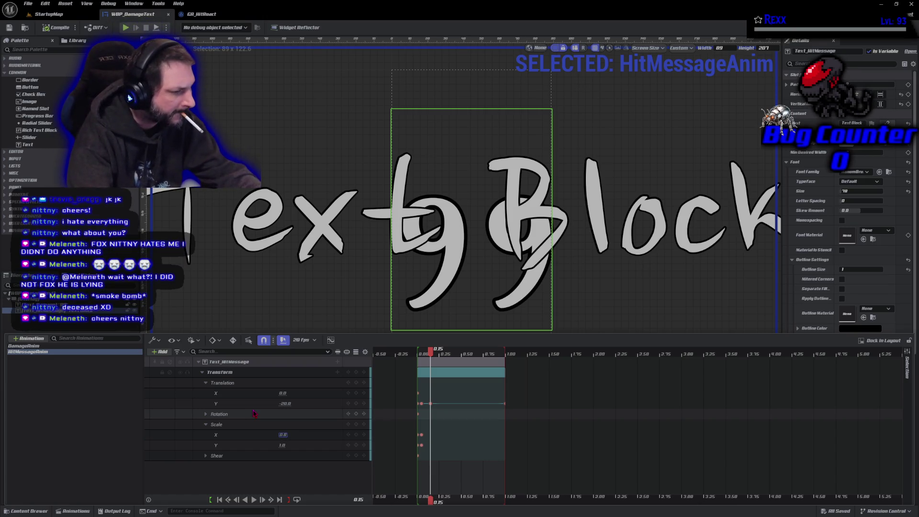
pyautogui.press('Tab')
pyautogui.hotkey('shift', 'Tab')
pyautogui.write('0.6')
pyautogui.press('Return')
pyautogui.press('Tab')
pyautogui.write('0.6')
pyautogui.press('Return')
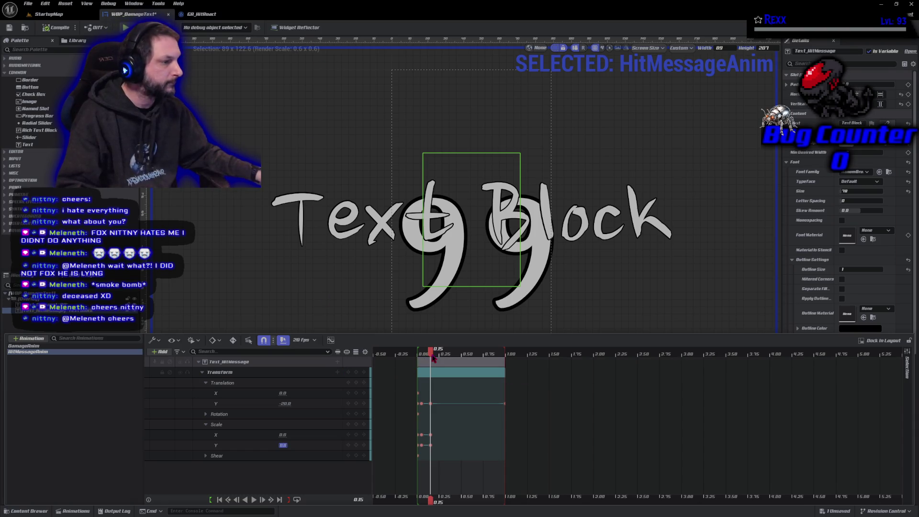
pyautogui.moveTo(431, 354); pyautogui.dragTo(417, 354)
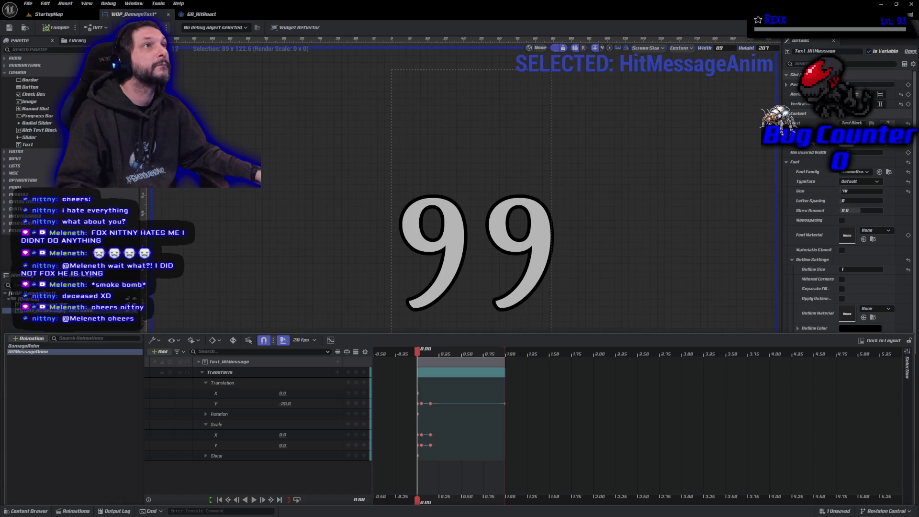
# Add a Render Opacity track to Text_HitMessage, collapse Transform, and select the new track
pyautogui.click(338, 363)
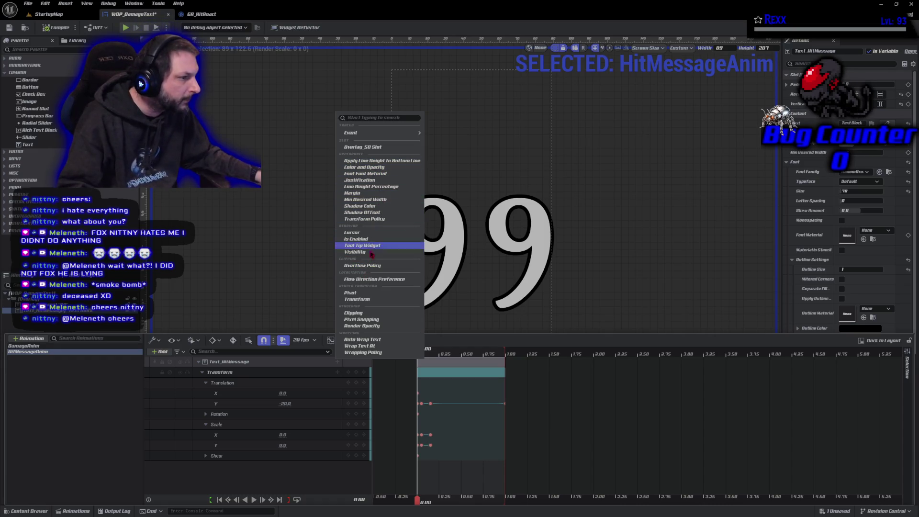
pyautogui.click(375, 326)
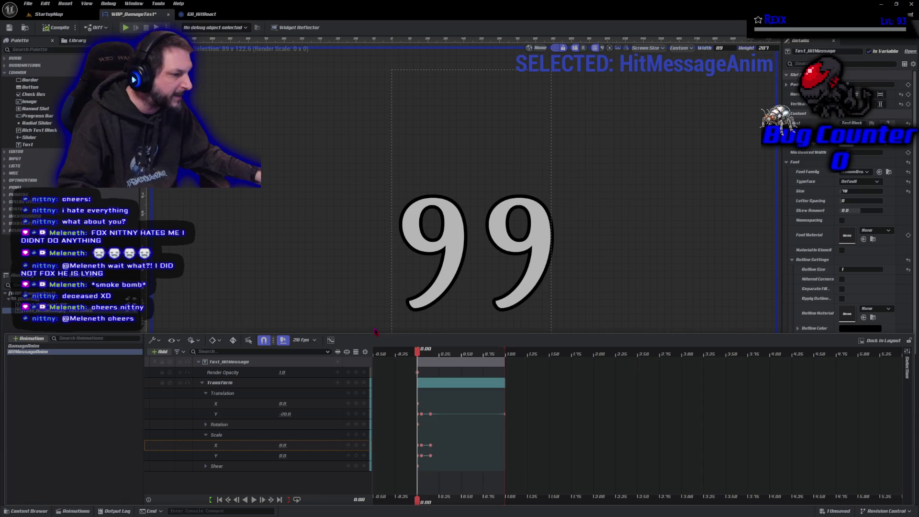
pyautogui.click(203, 383)
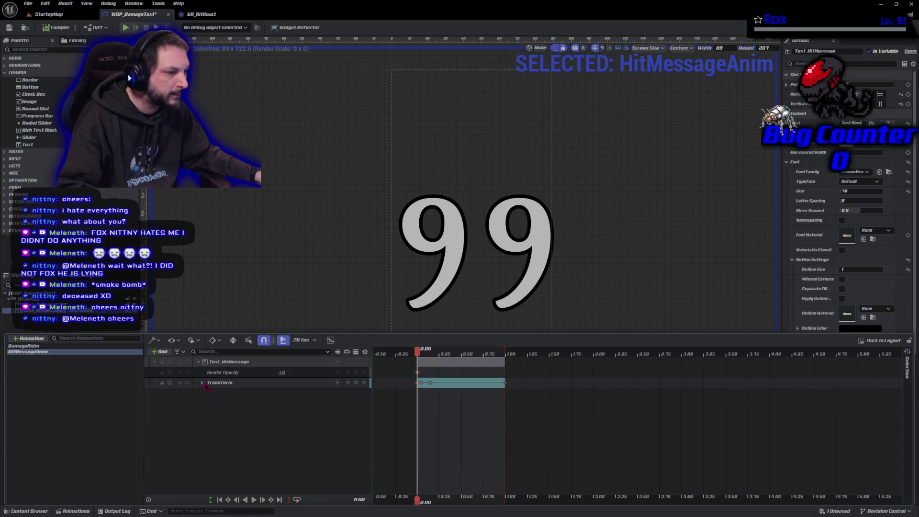
pyautogui.click(223, 373)
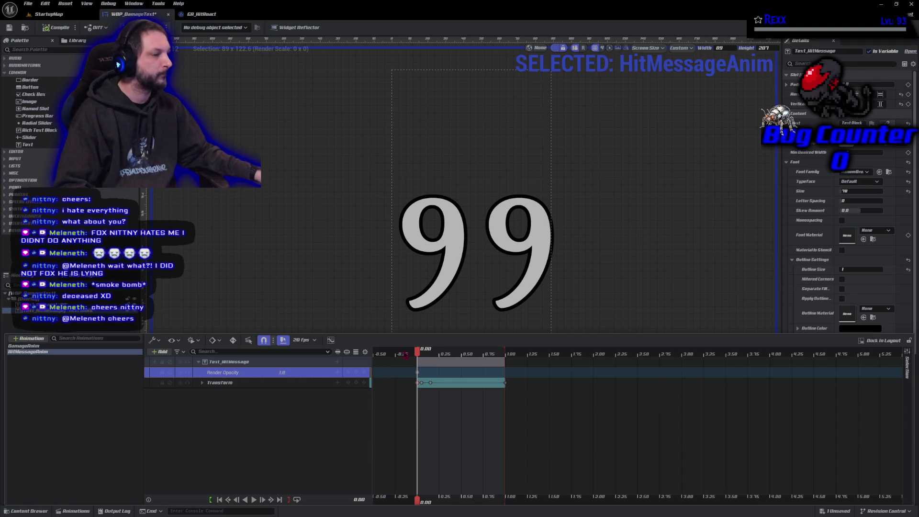
# Key Render Opacity 0 at 1.00 s, preview the fade, and close the Animations drawer
pyautogui.moveTo(416, 353); pyautogui.dragTo(508, 360)
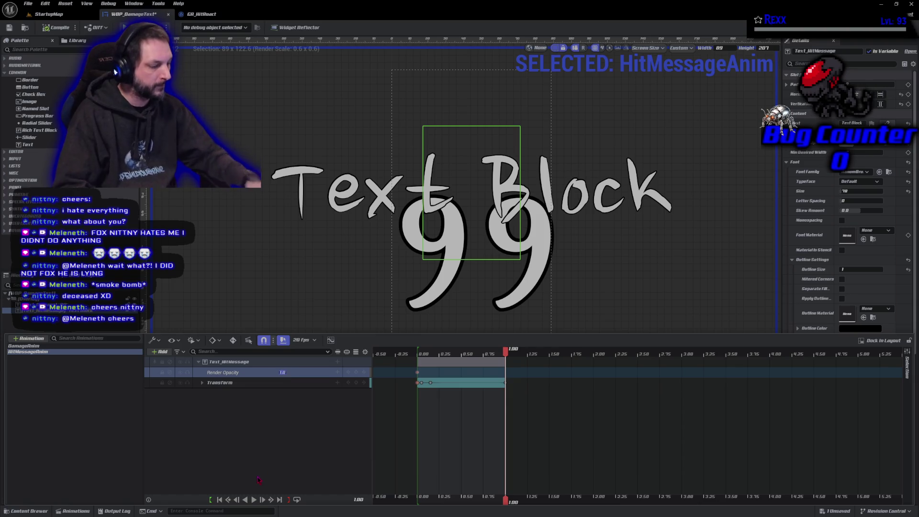
pyautogui.write('0')
pyautogui.press('Return')
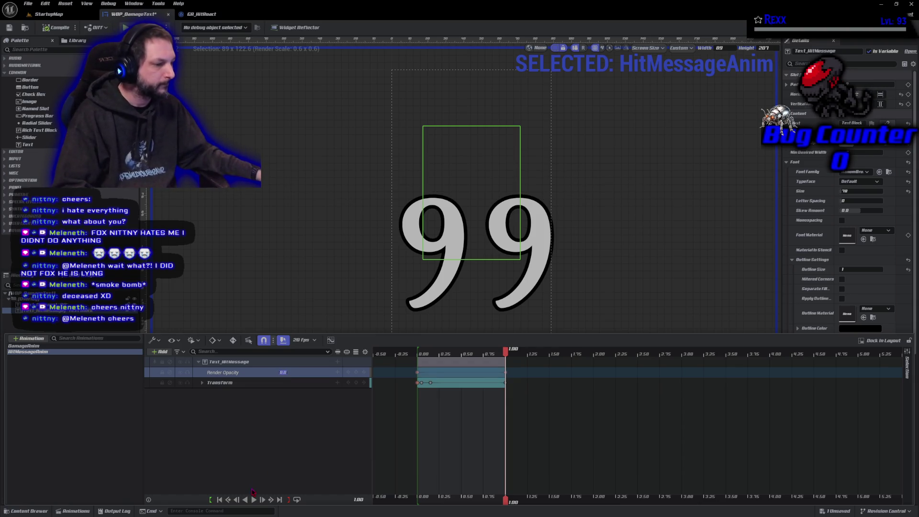
pyautogui.click(254, 499)
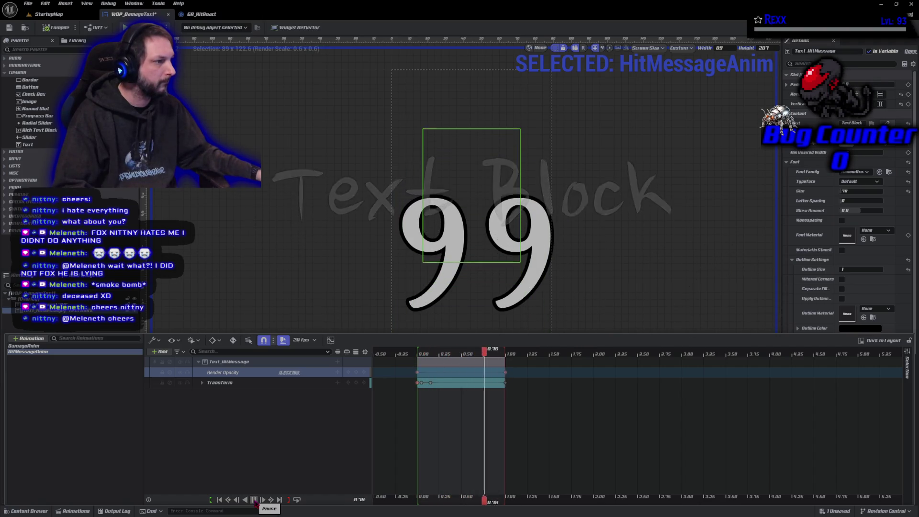
pyautogui.click(254, 499)
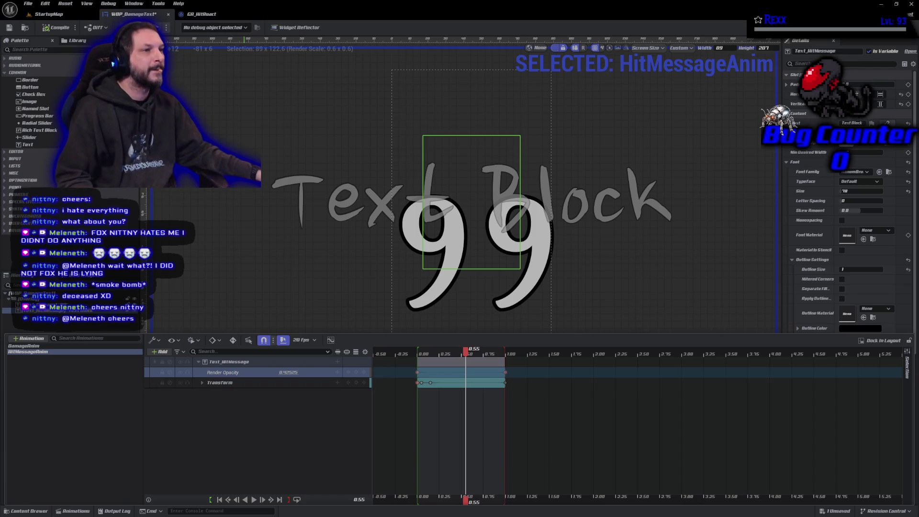
pyautogui.click(554, 446)
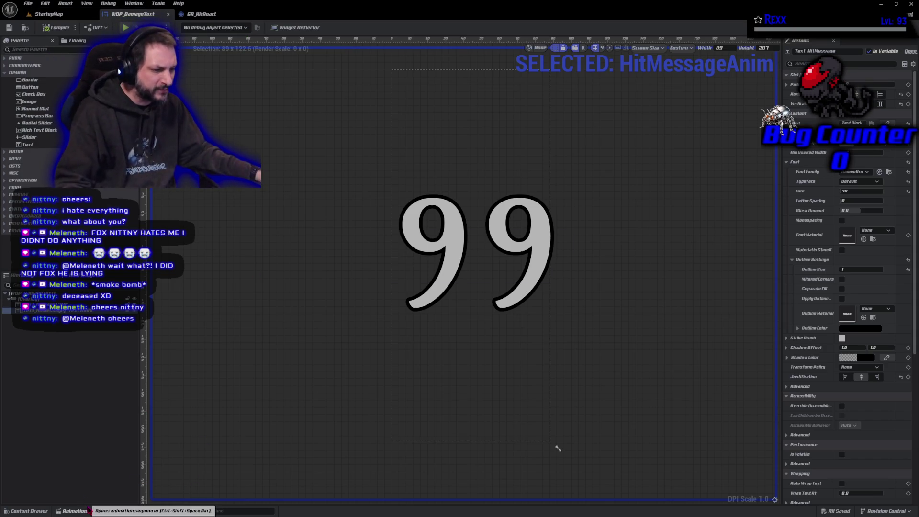
# Reopen the Animations drawer and play HitMessageAnim's scale-and-fade preview
pyautogui.click(72, 511)
pyautogui.click(255, 499)
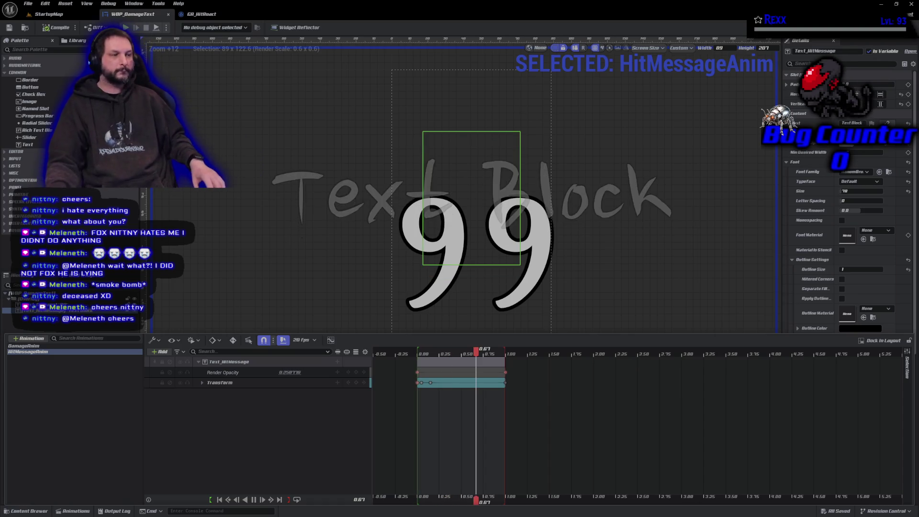
pyautogui.click(98, 460)
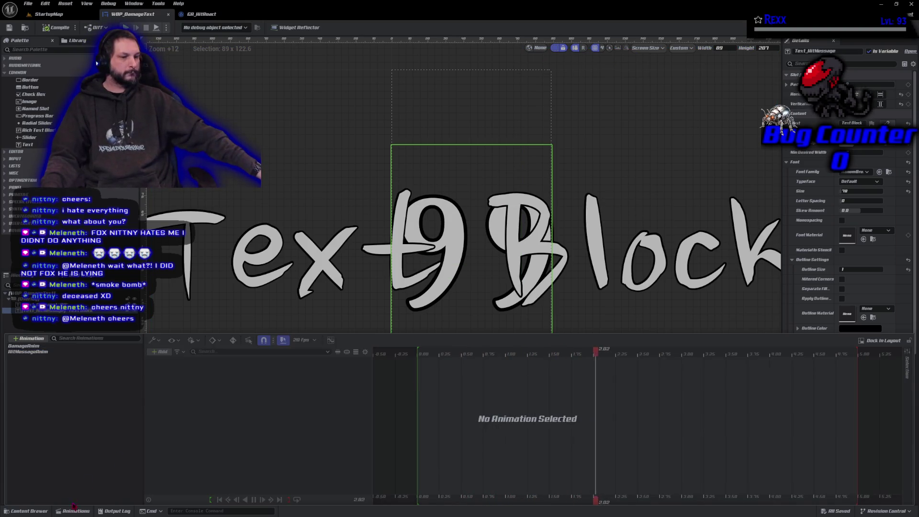
pyautogui.click(554, 445)
# Reselect HitMessageAnim, stop it, scrub back to 0.50 s, and switch to Graph view
pyautogui.click(75, 510)
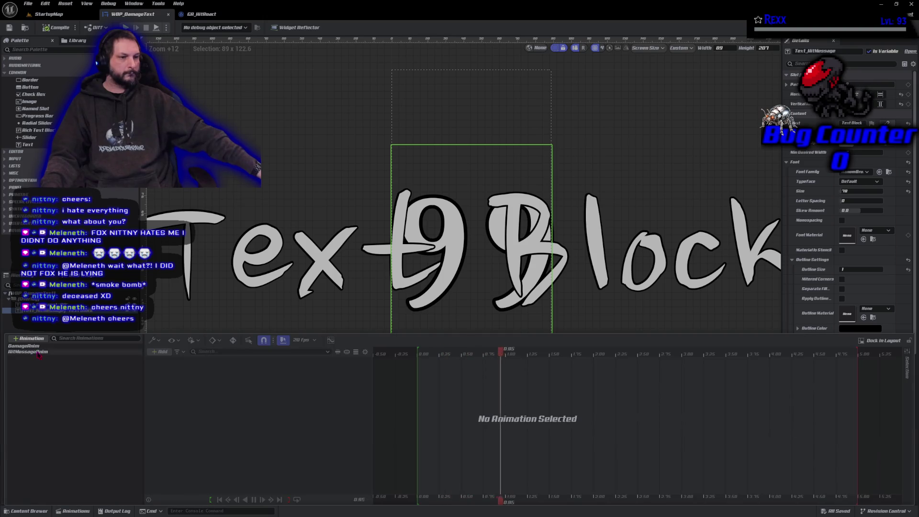
pyautogui.click(38, 352)
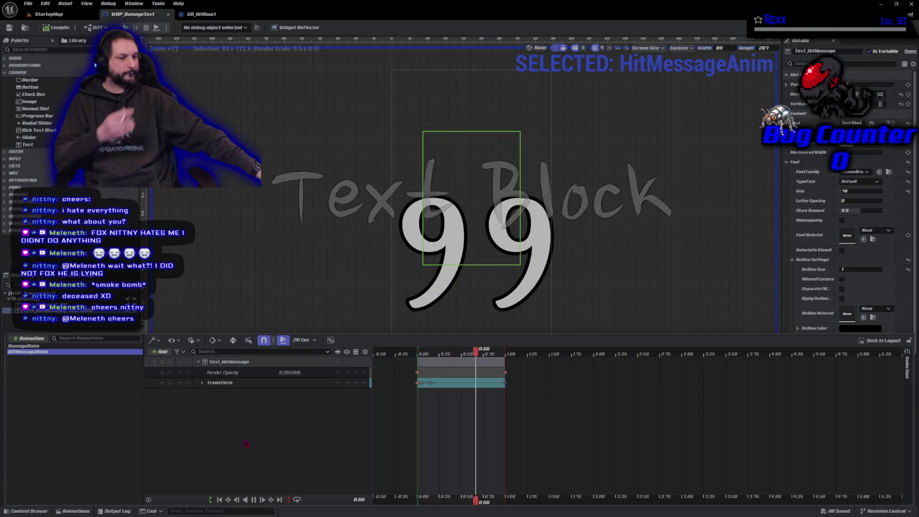
pyautogui.click(253, 499)
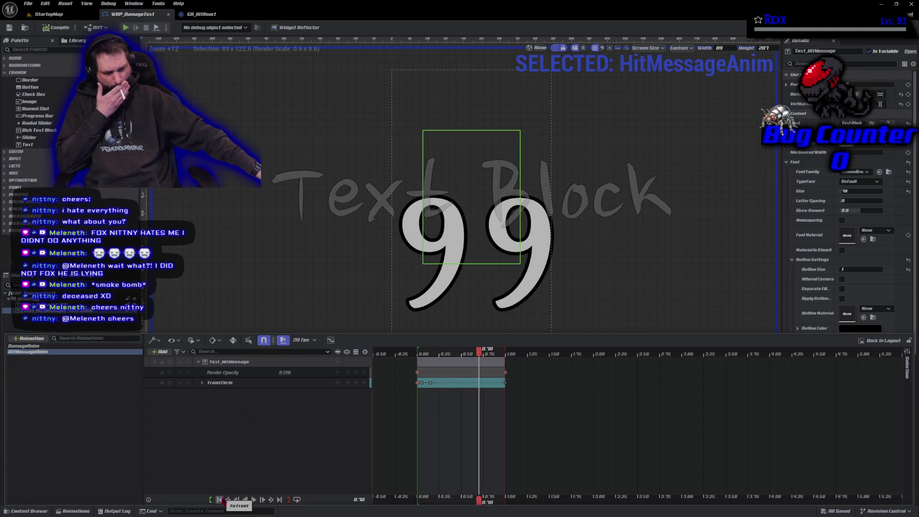
pyautogui.moveTo(479, 353); pyautogui.dragTo(417, 353)
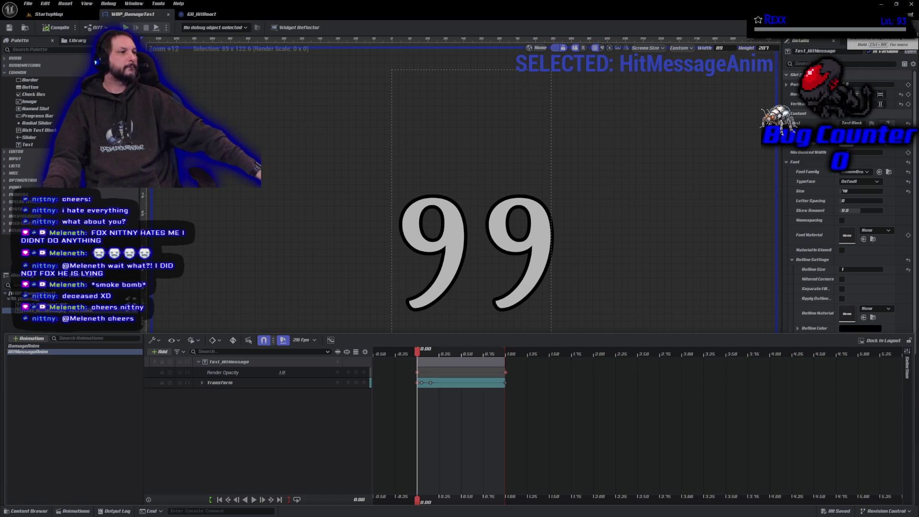
pyautogui.click(894, 27)
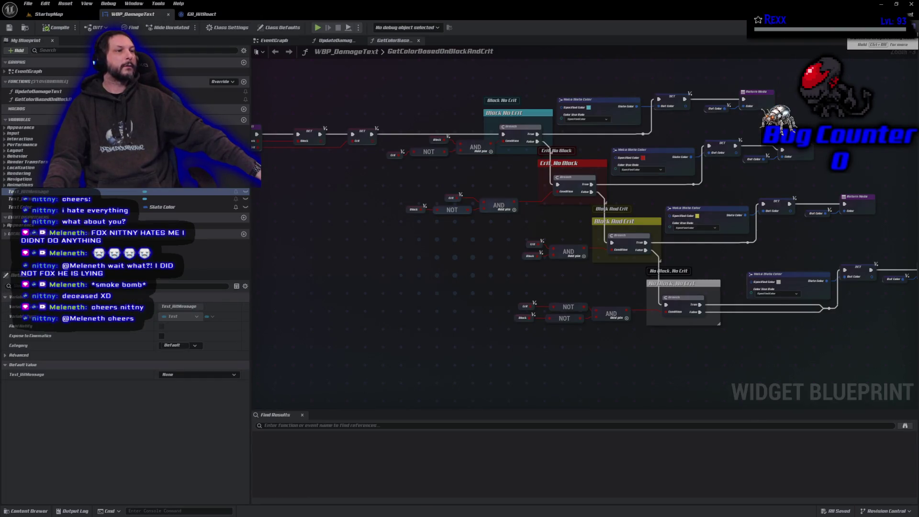
# Go from UpdateDamageText to the EventGraph and pan to free space on the right
pyautogui.scroll(-6, 327, 272)
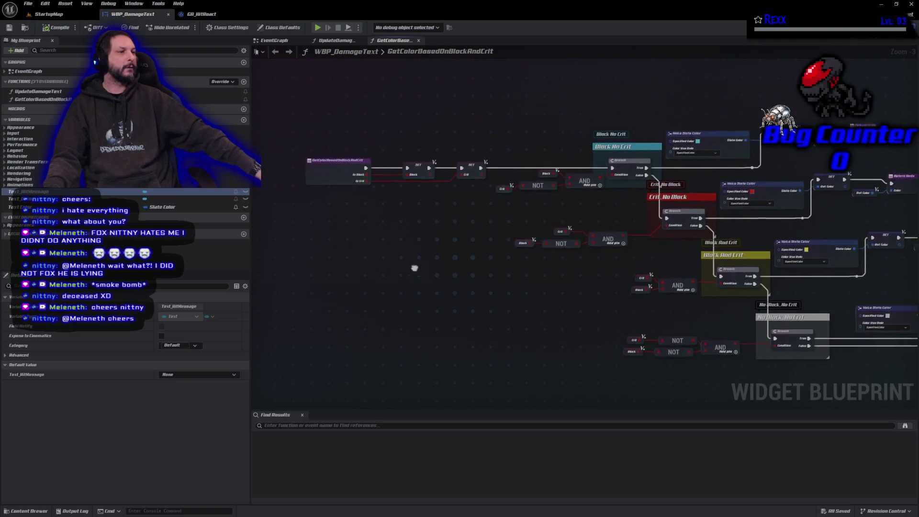
pyautogui.scroll(6, 401, 258)
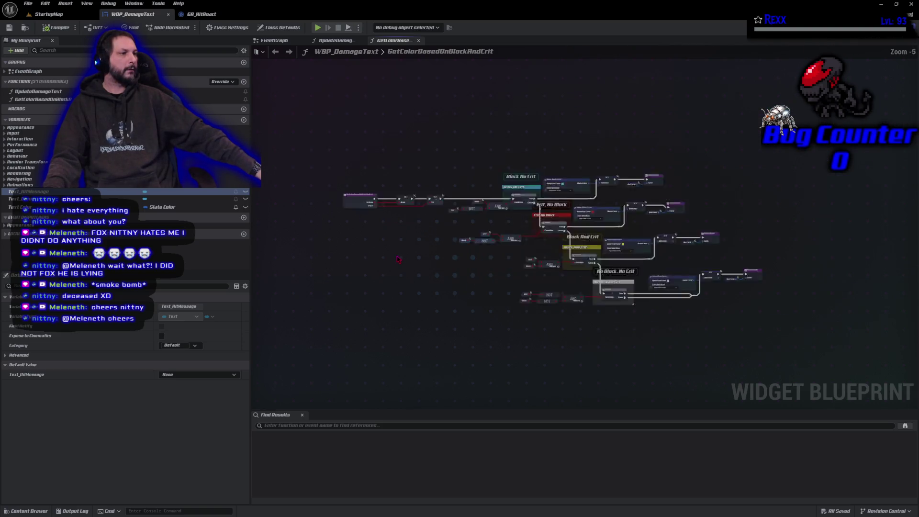
pyautogui.click(352, 41)
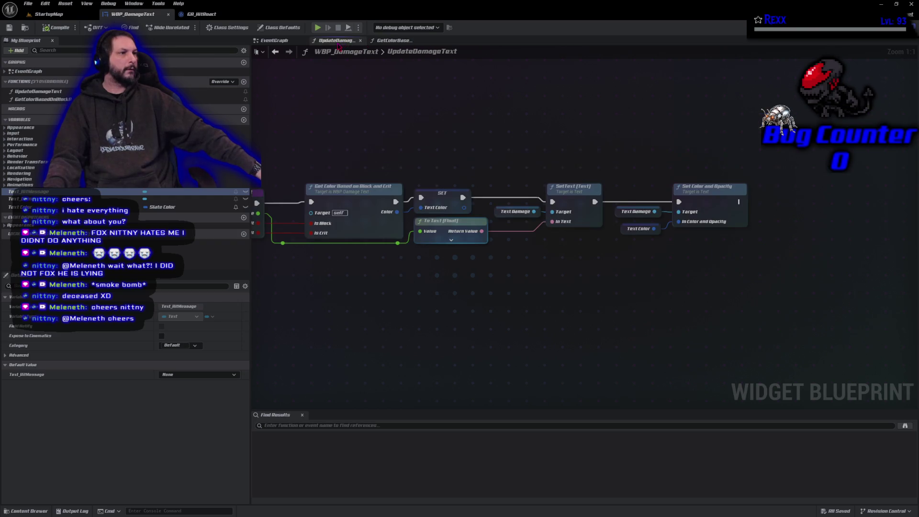
pyautogui.click(274, 40)
pyautogui.moveTo(533, 278); pyautogui.dragTo(450, 288)
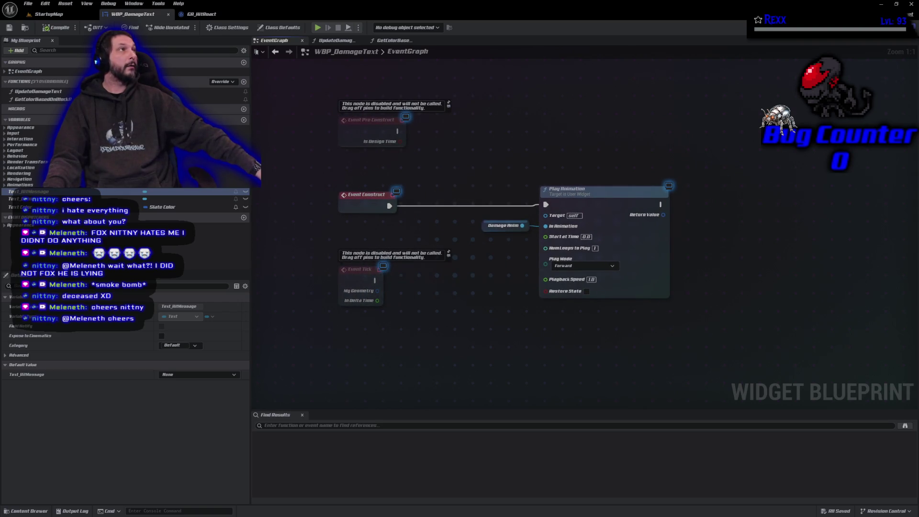
# Add a Get Hit Message Anim node driving a new Play Animation chained after the first
pyautogui.rightClick(722, 217)
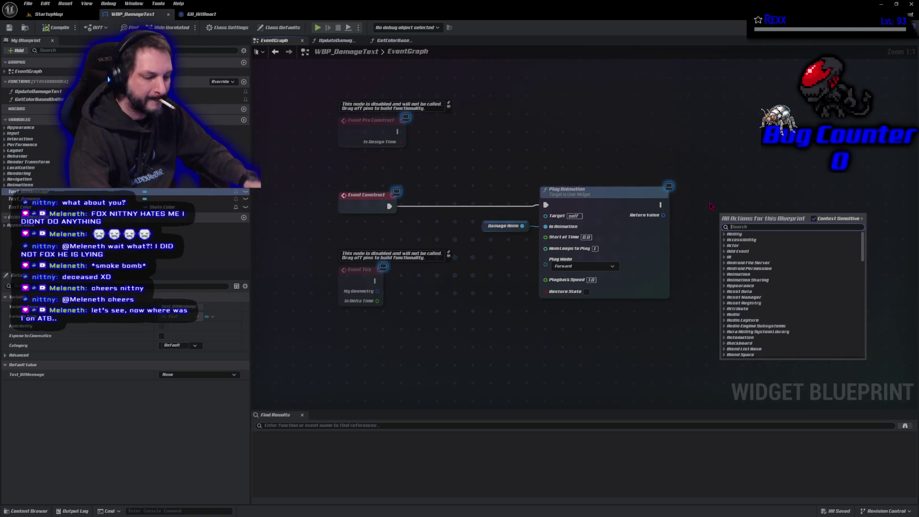
pyautogui.write('get hit mo')
pyautogui.press('BackSpace')
pyautogui.write('essa')
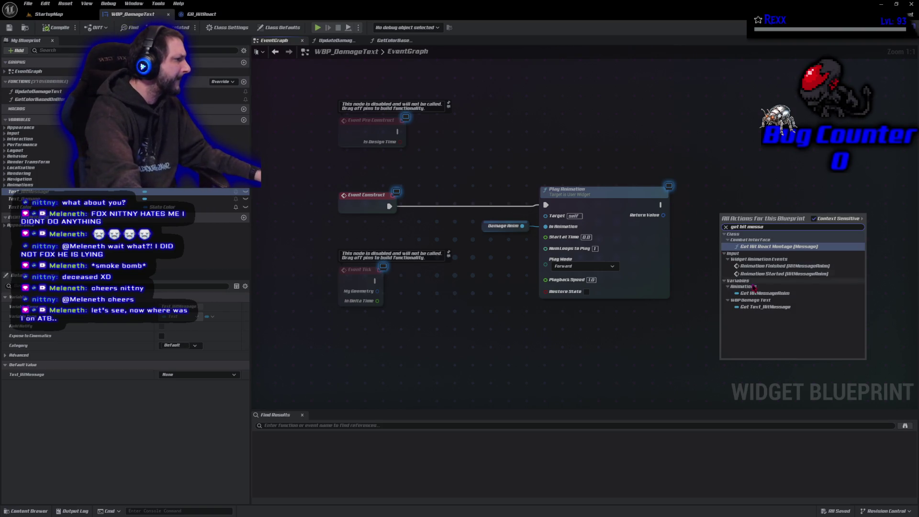
pyautogui.click(764, 292)
pyautogui.moveTo(720, 231)
pyautogui.mouseDown()
pyautogui.moveTo(680, 236)
pyautogui.moveTo(756, 216)
pyautogui.mouseUp()
pyautogui.write('play animation')
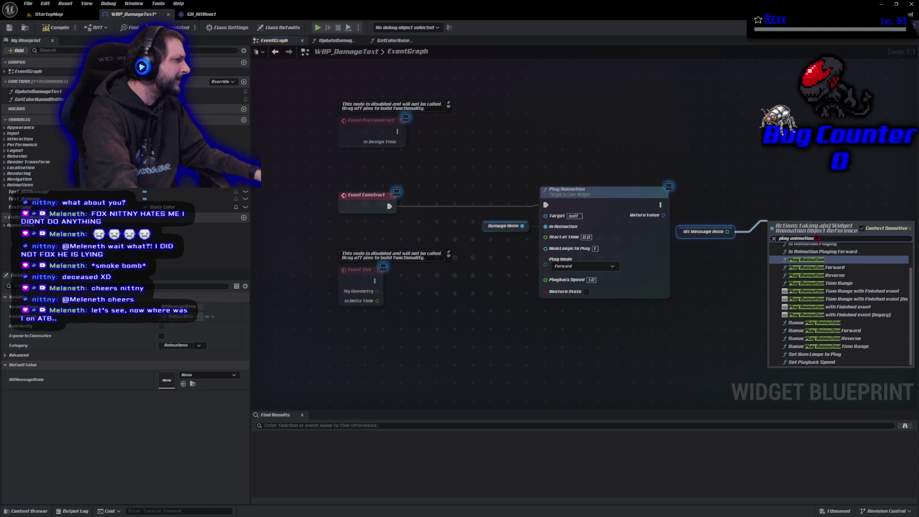
pyautogui.press('Return')
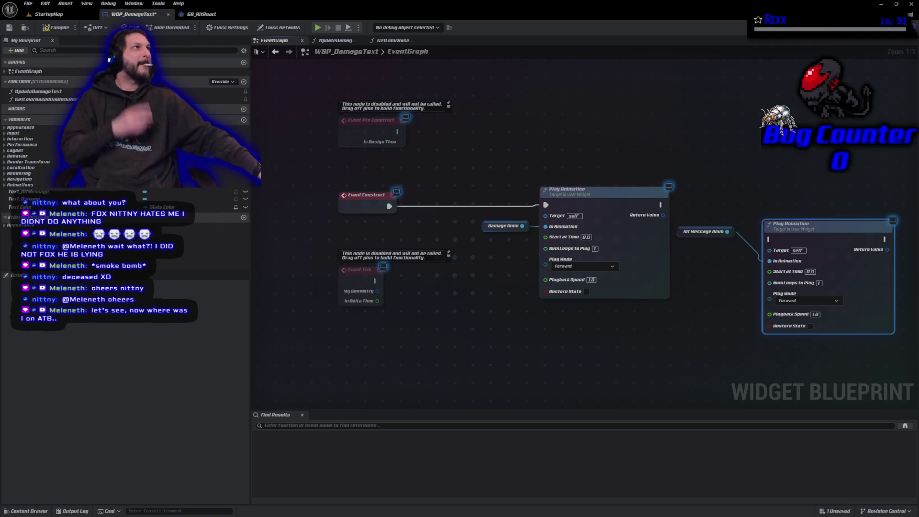
pyautogui.moveTo(662, 205)
pyautogui.mouseDown()
pyautogui.moveTo(765, 239)
pyautogui.moveTo(797, 195)
pyautogui.mouseUp()
pyautogui.moveTo(677, 234); pyautogui.dragTo(694, 231)
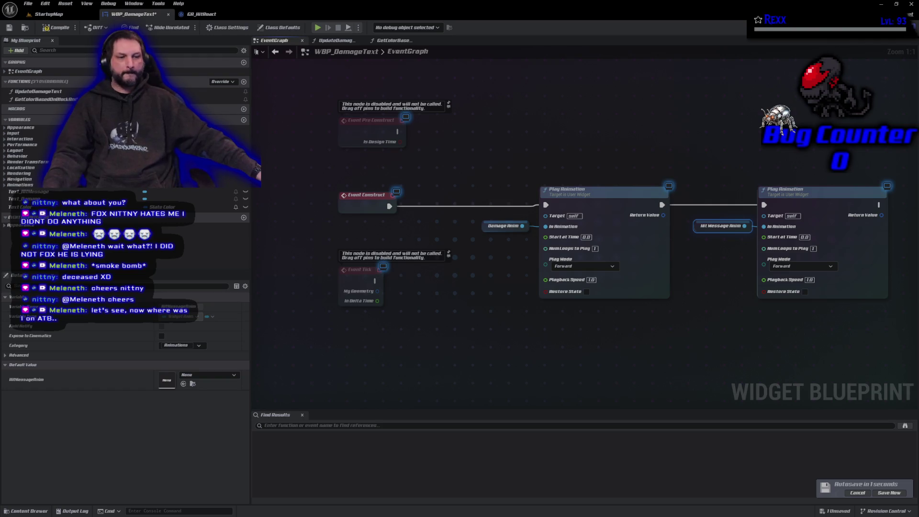
# Recentre the graph on the animation chain and compile the widget
pyautogui.click(534, 345)
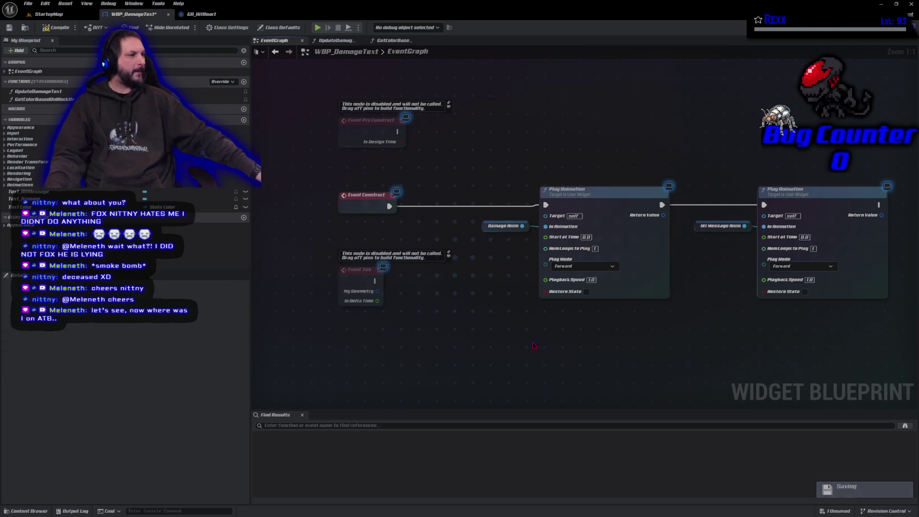
pyautogui.moveTo(661, 354)
pyautogui.mouseDown()
pyautogui.moveTo(629, 324)
pyautogui.moveTo(615, 365)
pyautogui.mouseUp()
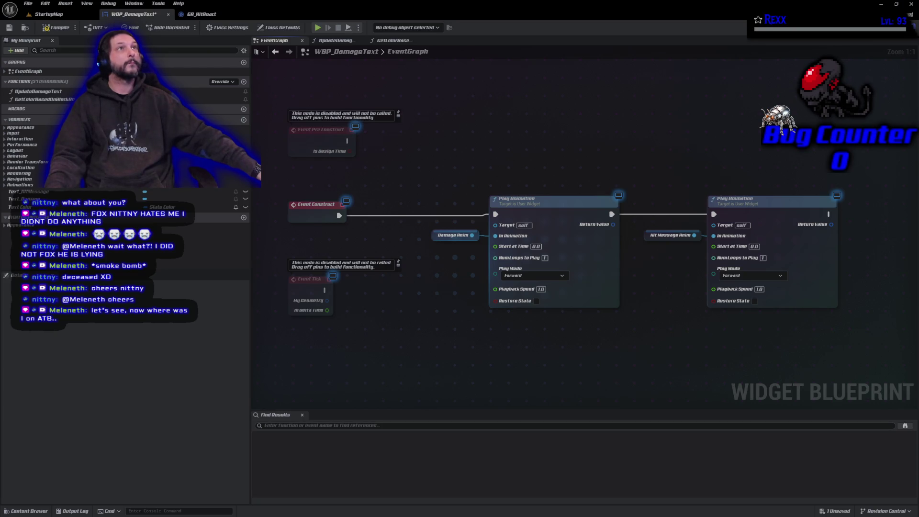
pyautogui.click(61, 29)
# Save WBP_DamageText, play StartupMap, fire three bolts at a goblin, then stop
pyautogui.click(9, 28)
pyautogui.click(48, 14)
pyautogui.click(182, 27)
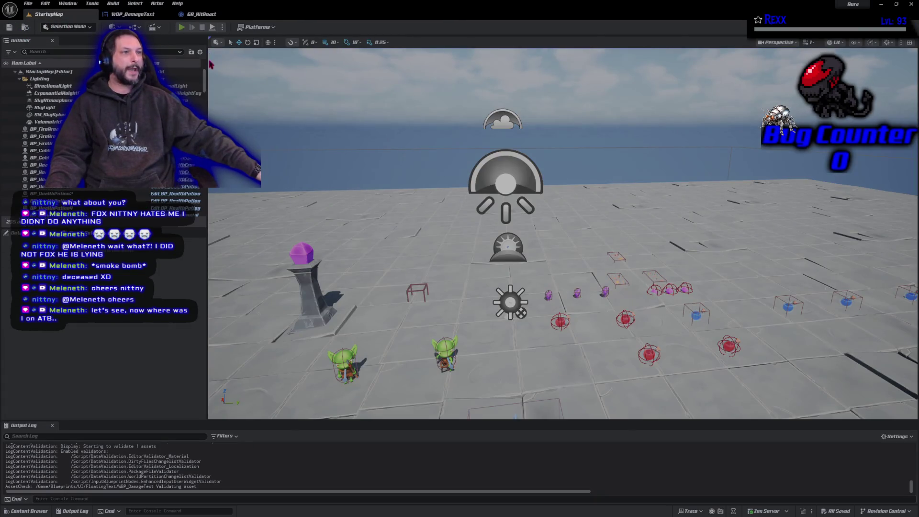
pyautogui.click(508, 164)
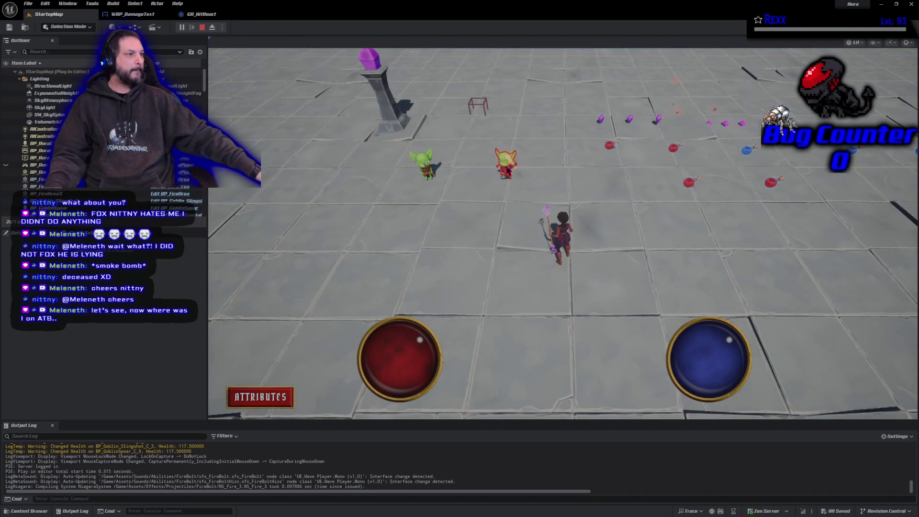
pyautogui.click(509, 165)
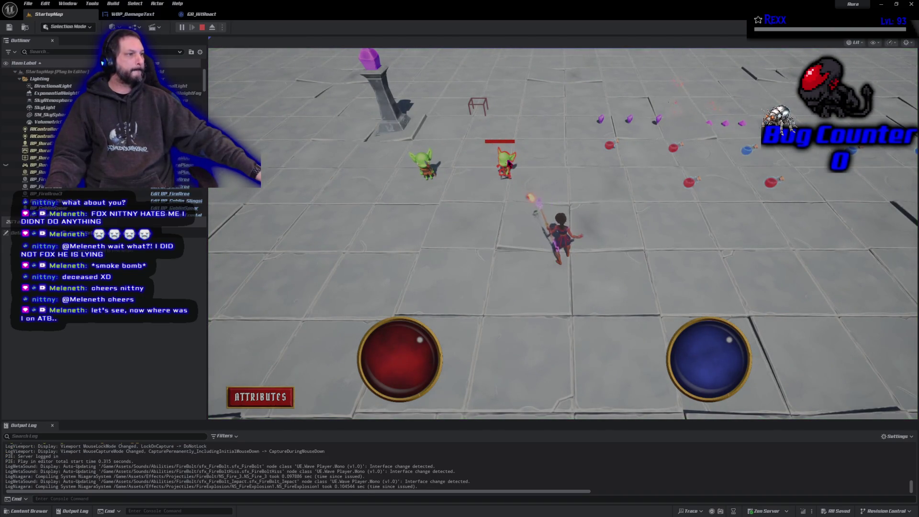
pyautogui.click(508, 164)
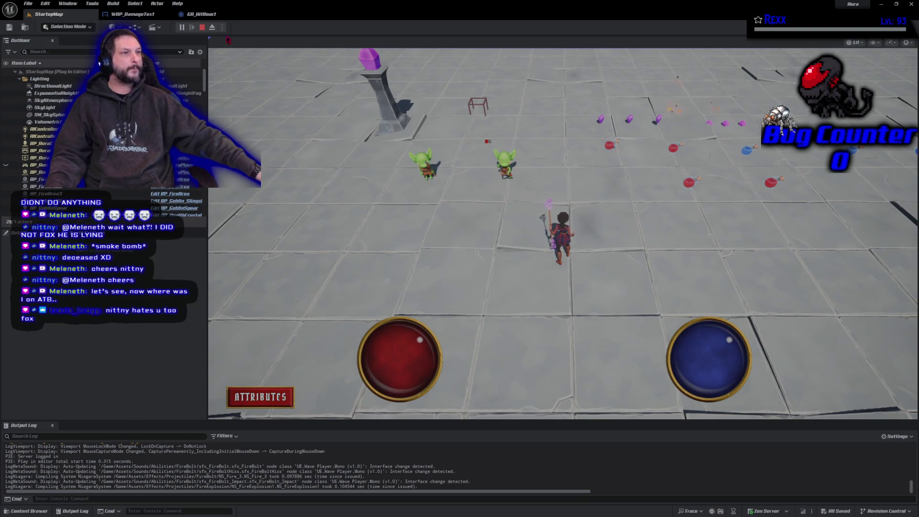
pyautogui.click(201, 28)
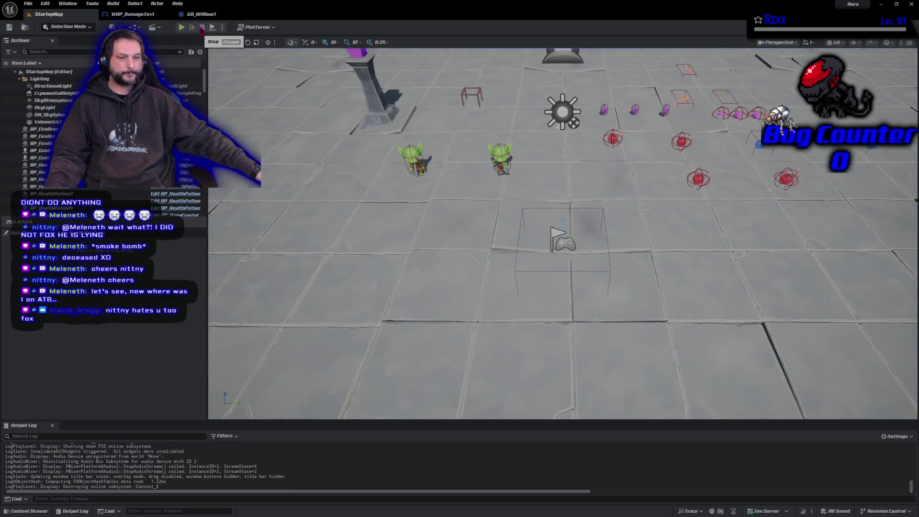
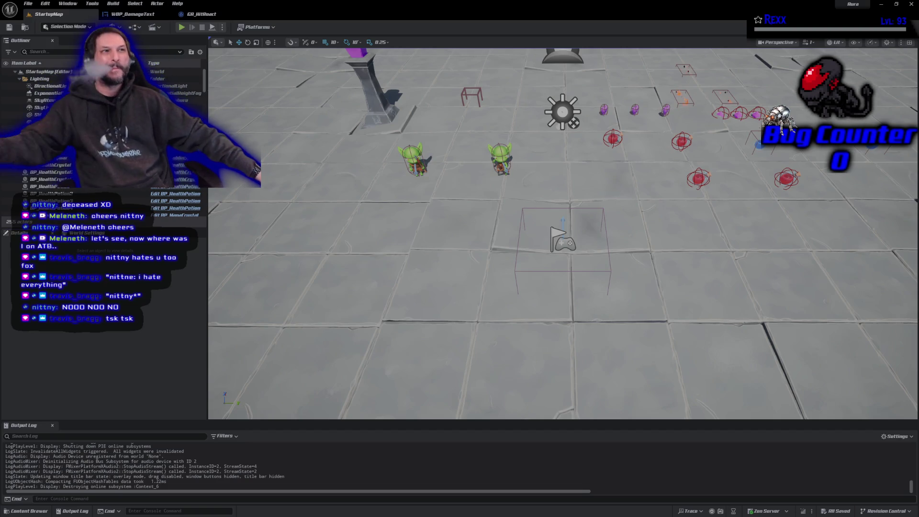
# Open WBP_DamageText in the Designer view to see the outlined '99' damage text block
pyautogui.click(134, 14)
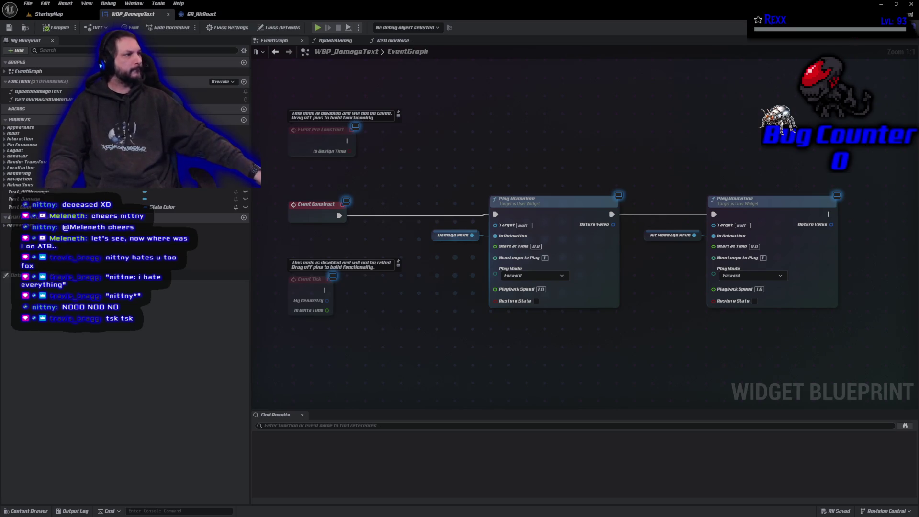
pyautogui.click(885, 27)
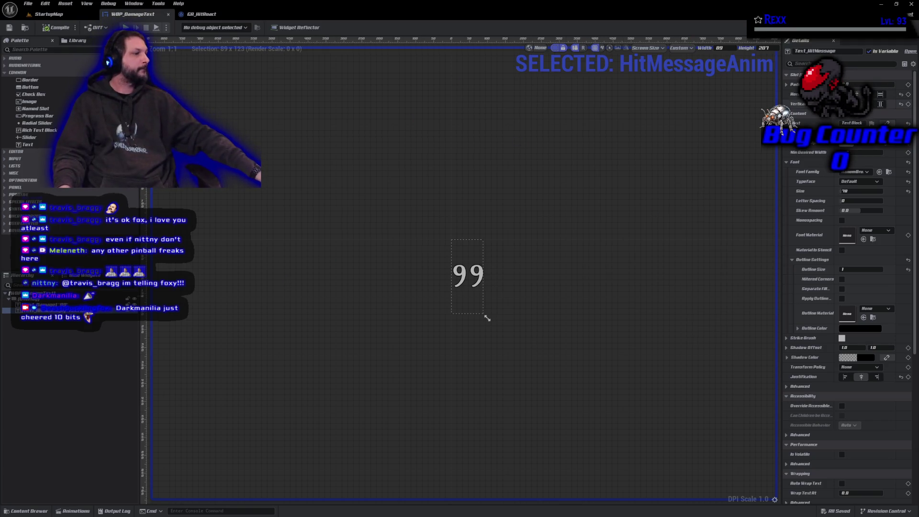
# Go to the UpdateDamageText function graph and place a Text_HitMessage reference in it
pyautogui.click(884, 42)
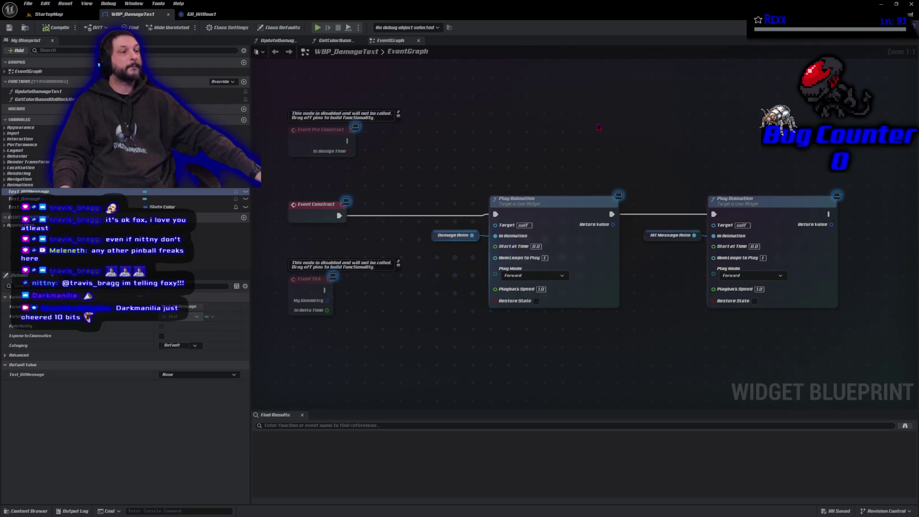
pyautogui.click(335, 40)
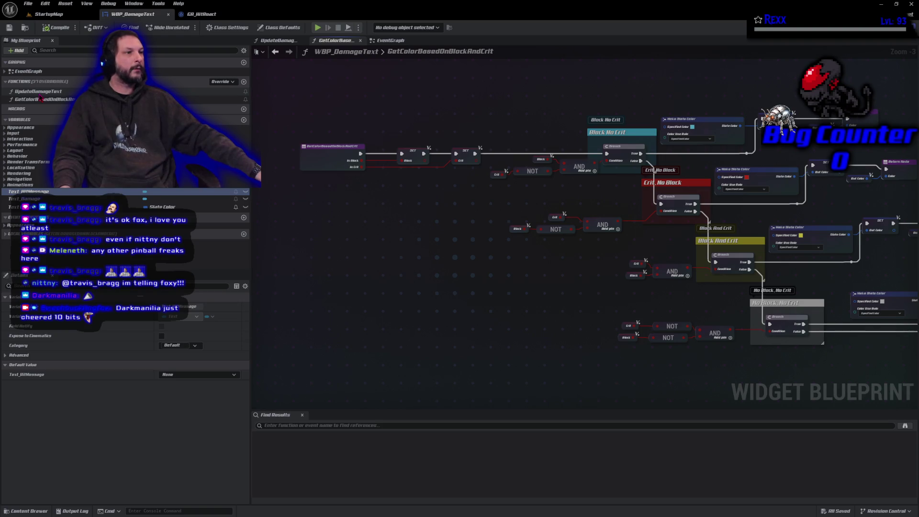
pyautogui.click(269, 42)
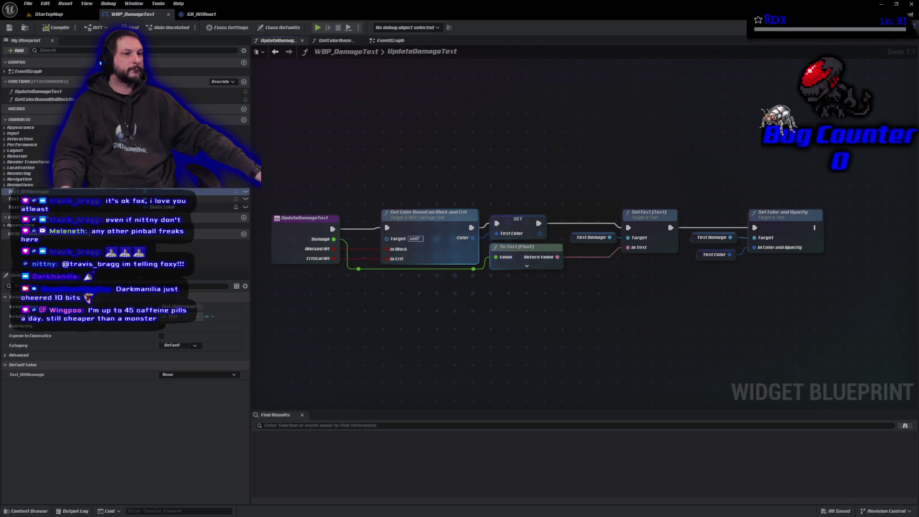
pyautogui.moveTo(29, 191)
pyautogui.mouseDown()
pyautogui.moveTo(114, 244)
pyautogui.moveTo(501, 312)
pyautogui.moveTo(742, 318)
pyautogui.moveTo(830, 283)
pyautogui.moveTo(849, 238)
pyautogui.moveTo(624, 210)
pyautogui.mouseUp()
# Wire Text_HitMessage into a new SetText (Text) node, then add a new blueprint function
pyautogui.write('set text')
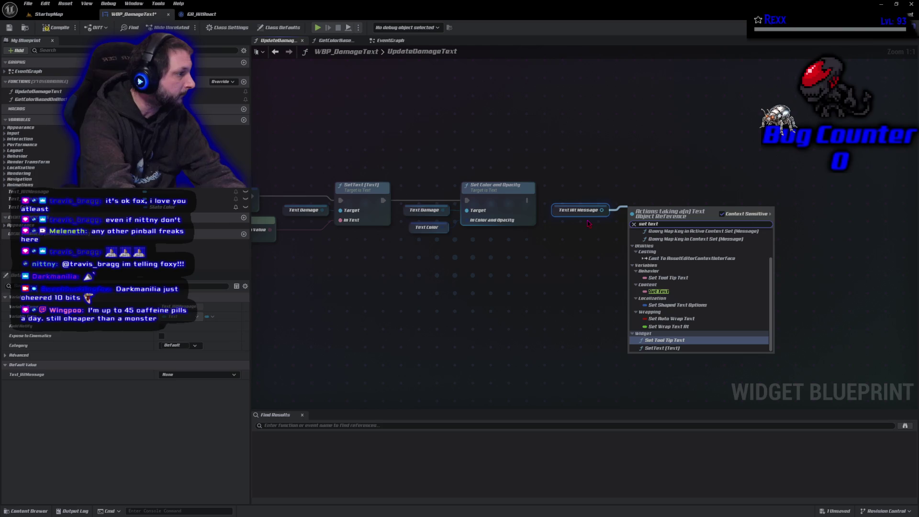
pyautogui.press('Down')
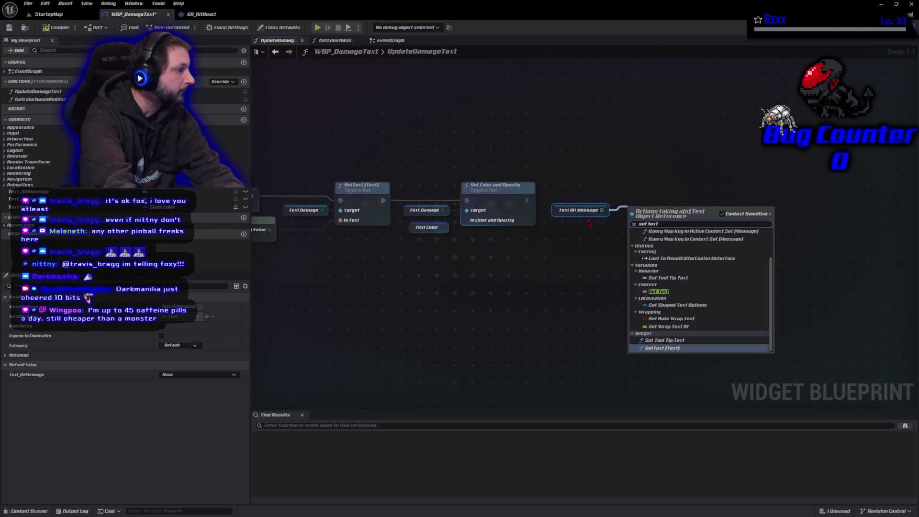
pyautogui.press('Return')
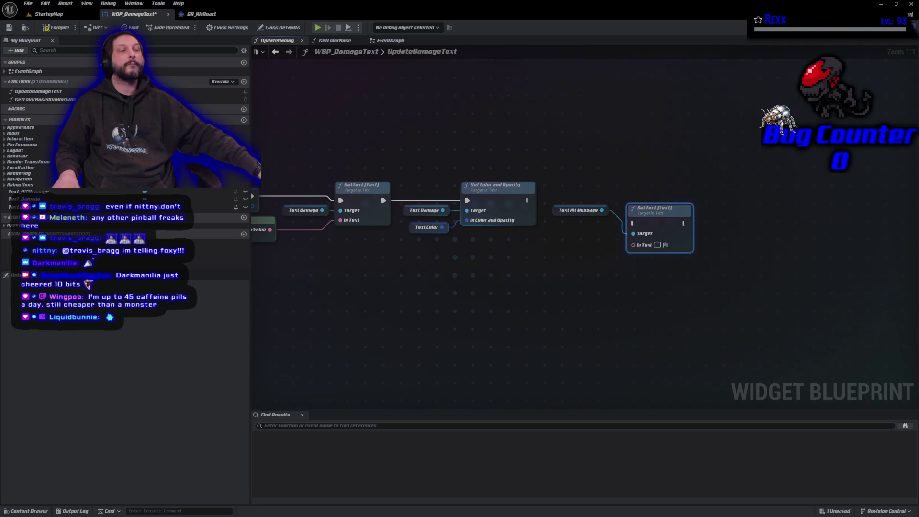
pyautogui.click(243, 82)
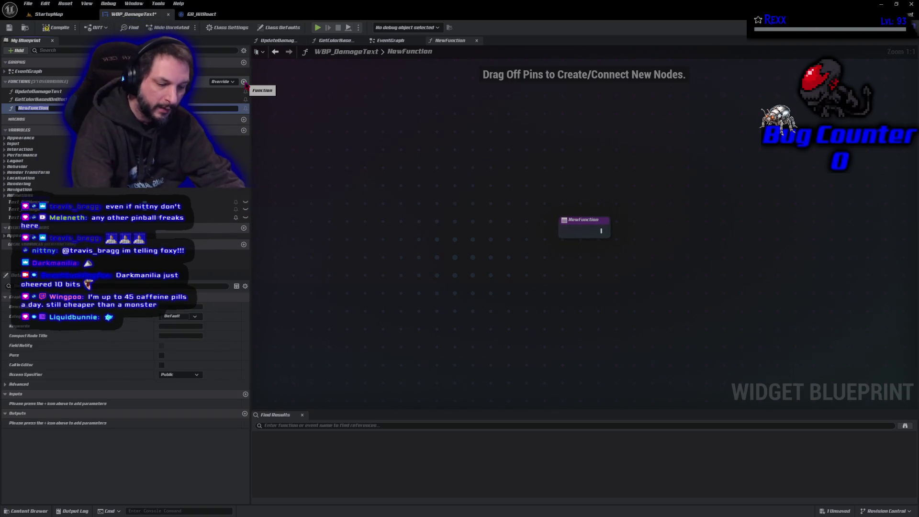
# Name the new function GetHitMessageBasedOnBlockAndCrit, save, and give it a Boolean input
pyautogui.write('GetHitMessage')
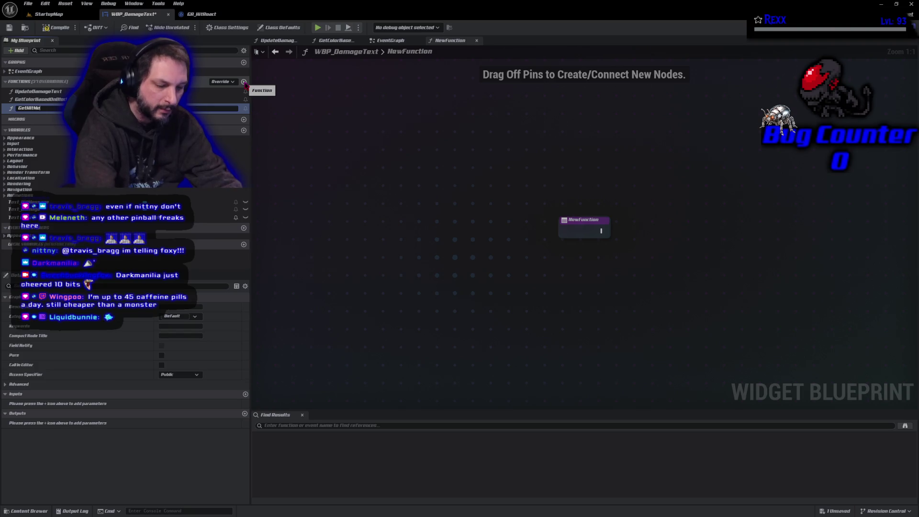
pyautogui.write('Bas')
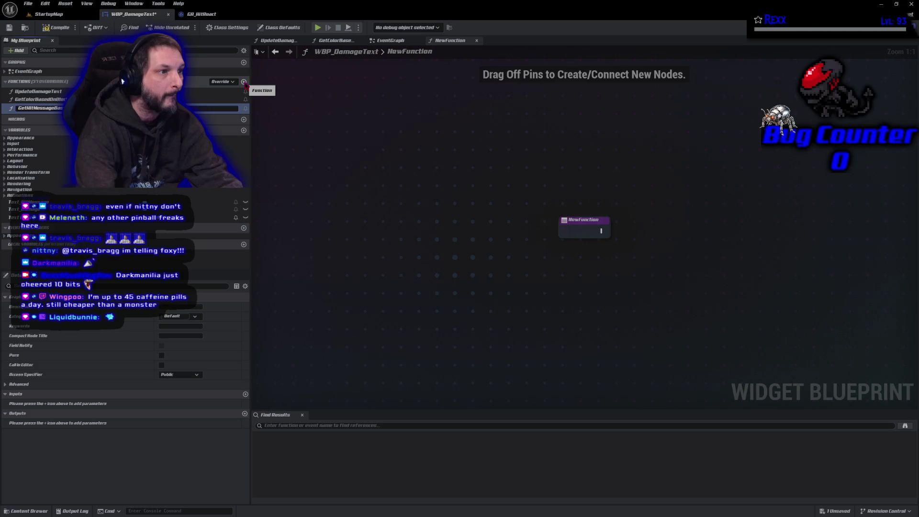
pyautogui.press('Return')
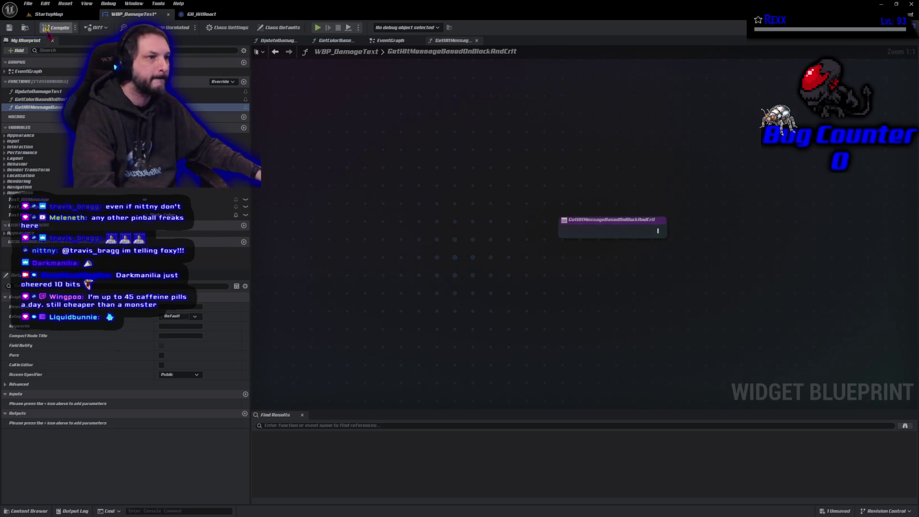
pyautogui.hotkey('ctrl', 's')
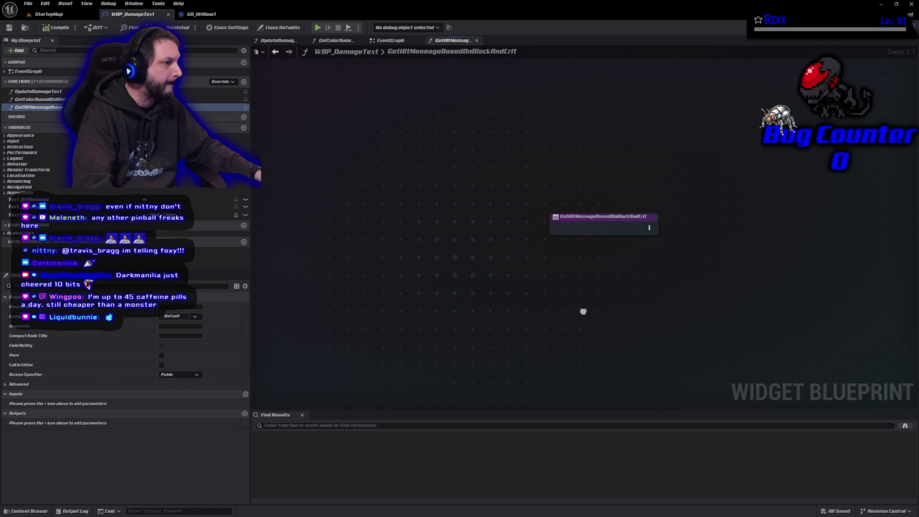
pyautogui.moveTo(593, 314); pyautogui.dragTo(371, 300)
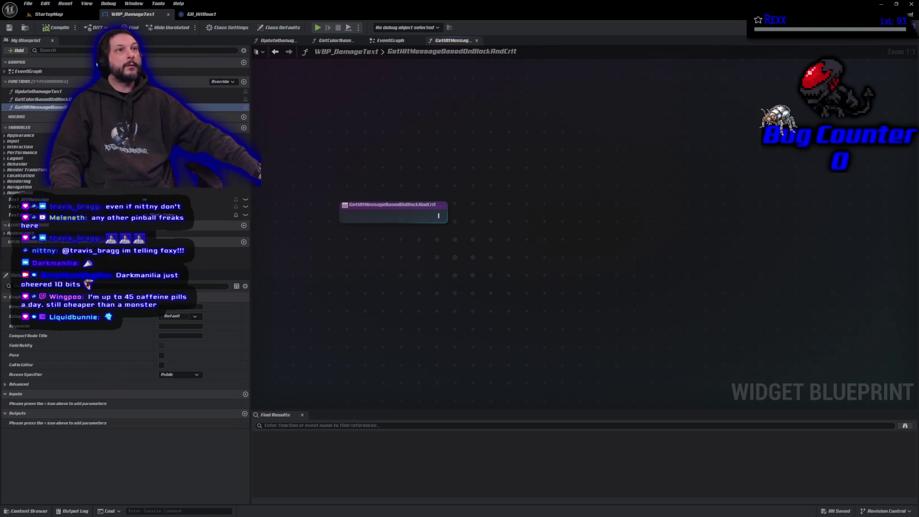
pyautogui.click(246, 394)
# Add a second Boolean input and rename the first input IsBlock
pyautogui.click(246, 393)
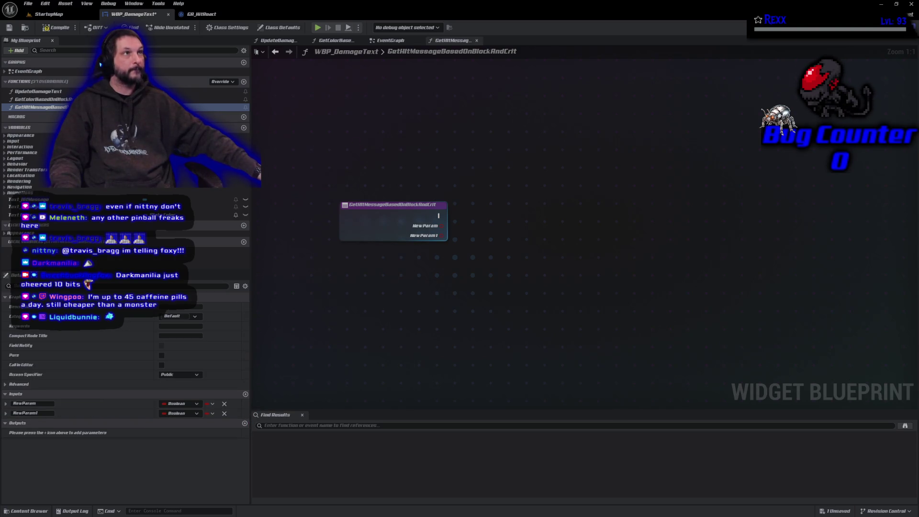
pyautogui.click(36, 403)
pyautogui.hotkey('ctrl', 'a')
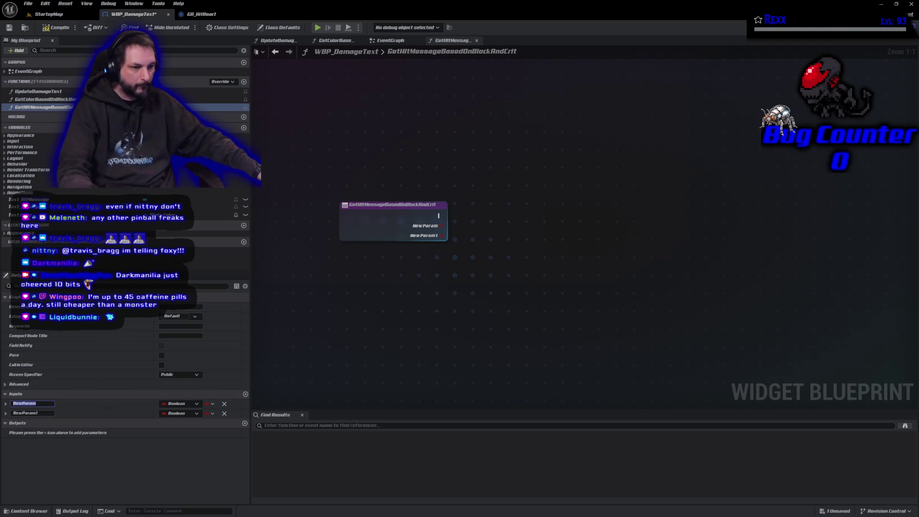
pyautogui.write('Is')
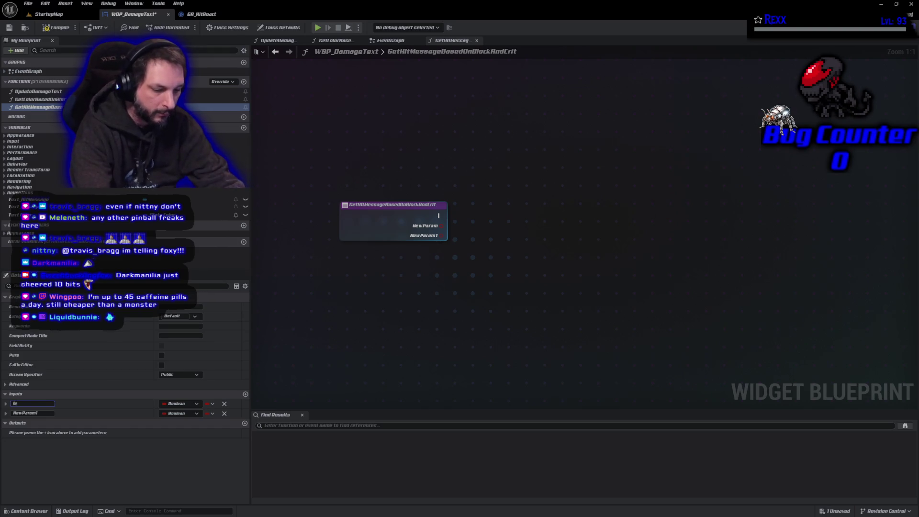
pyautogui.write('Block')
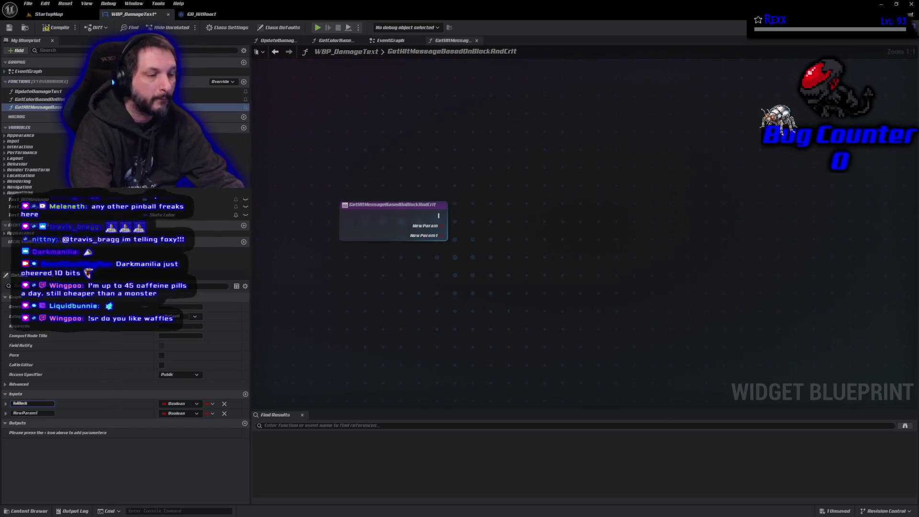
pyautogui.press('Return')
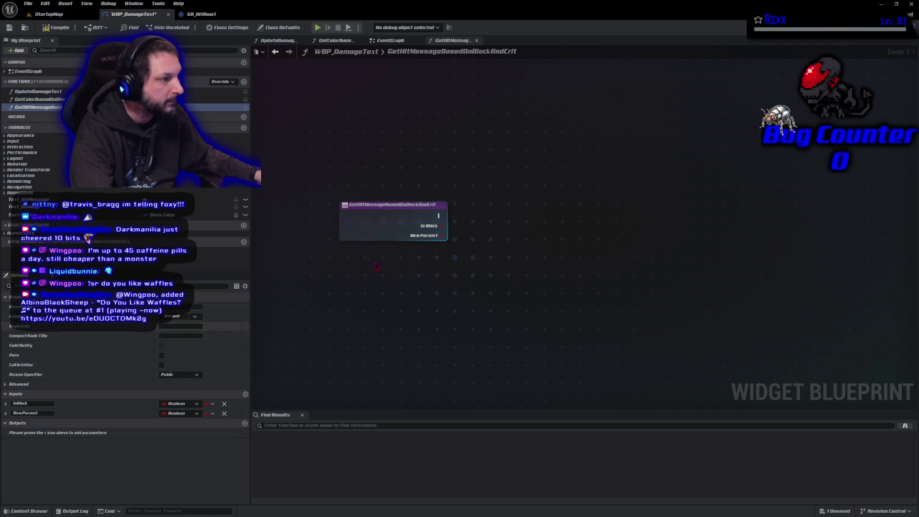
# Rename the second Boolean input IsCrit and save the blueprint
pyautogui.click(40, 412)
pyautogui.write('Is')
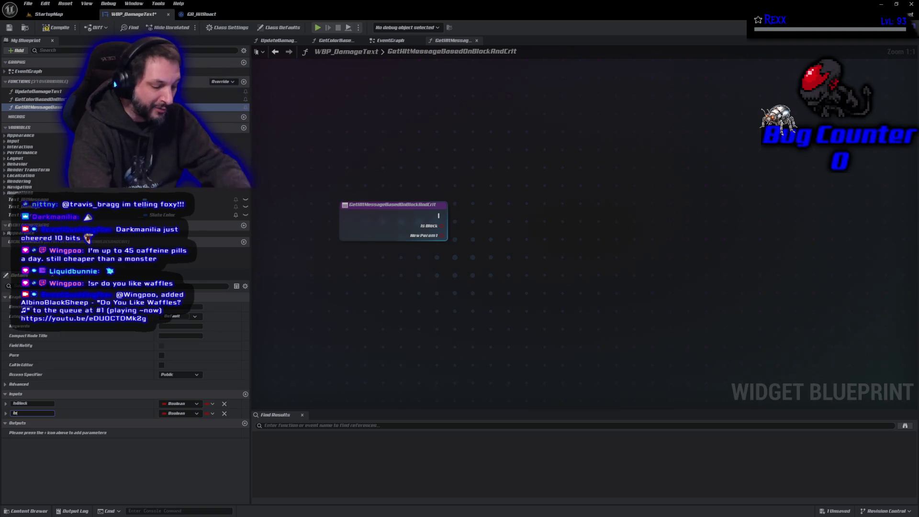
pyautogui.write('C')
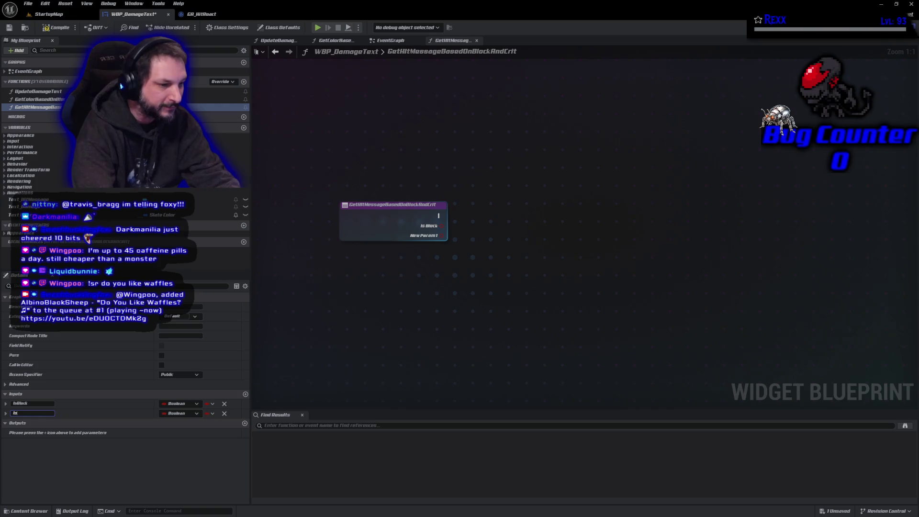
pyautogui.press('BackSpace')
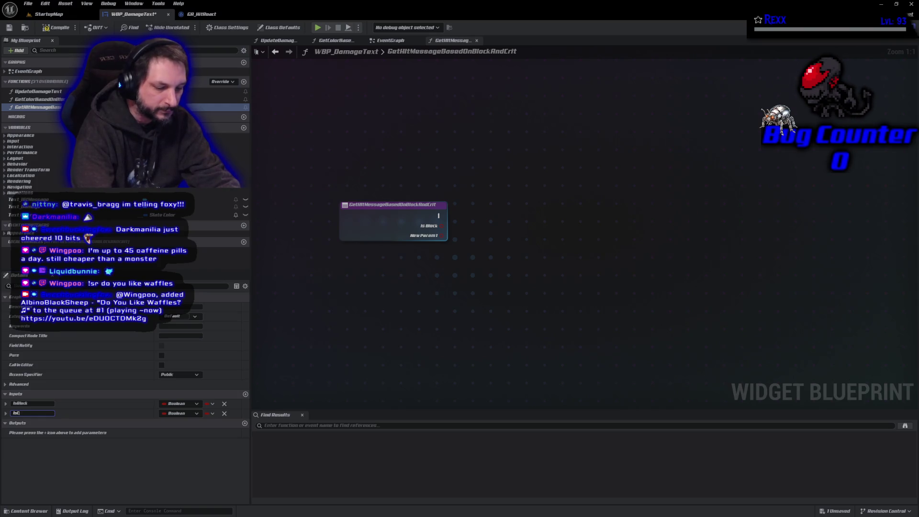
pyautogui.write('rit')
pyautogui.press('Return')
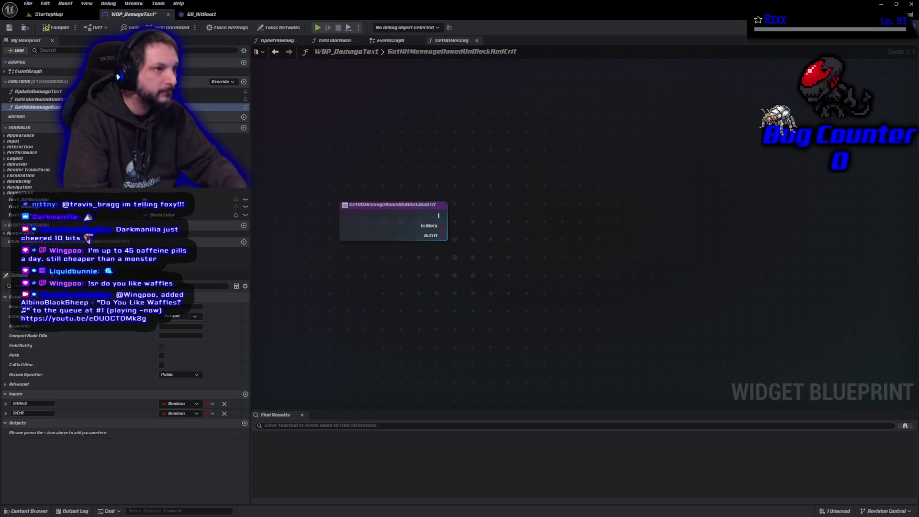
pyautogui.hotkey('ctrl', 's')
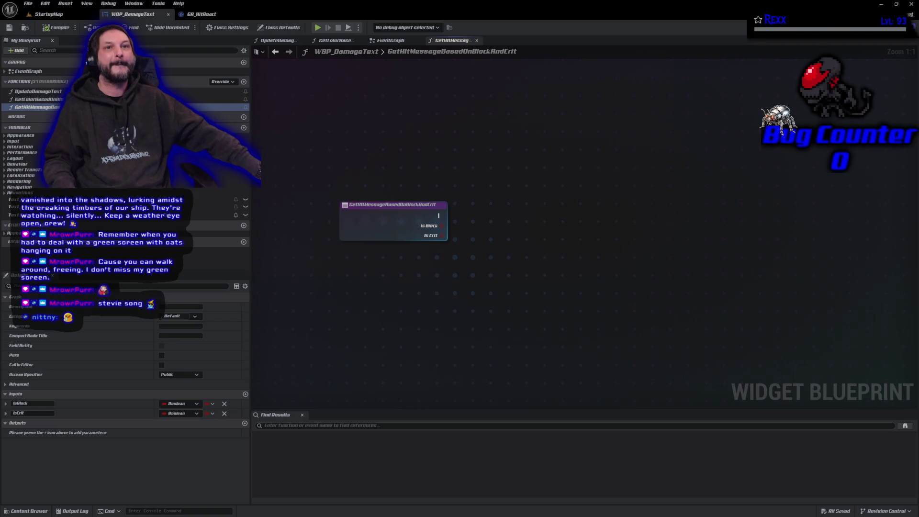
# Add a new output parameter to GetHitMessageBasedOnBlockAndCrit
pyautogui.click(245, 422)
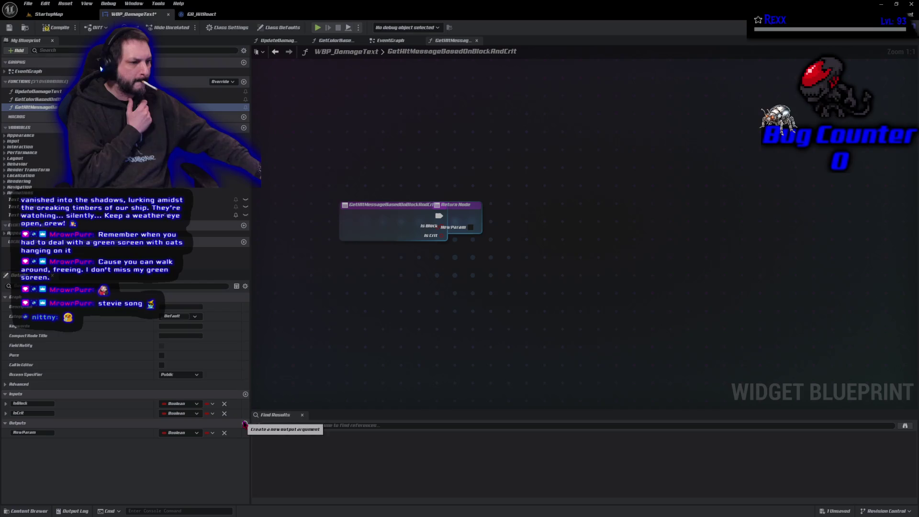
# Make the new output a Text value named Message
pyautogui.click(179, 432)
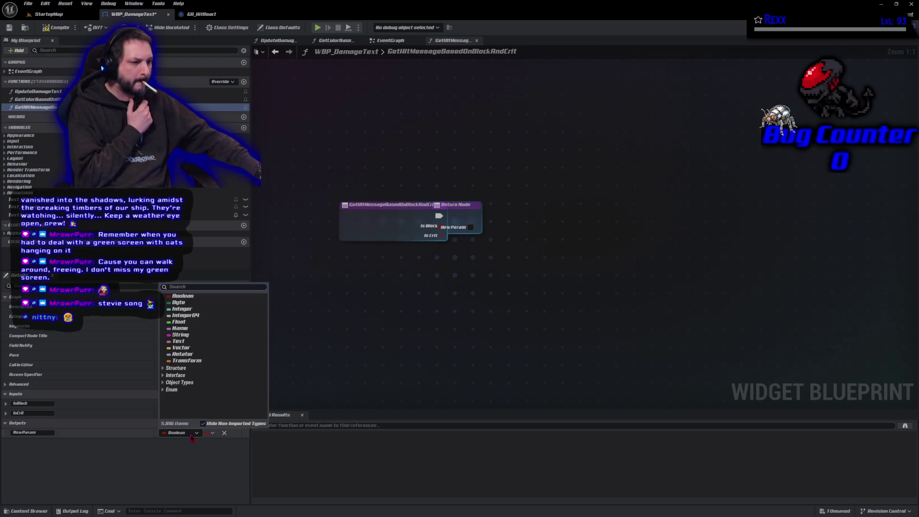
pyautogui.click(178, 340)
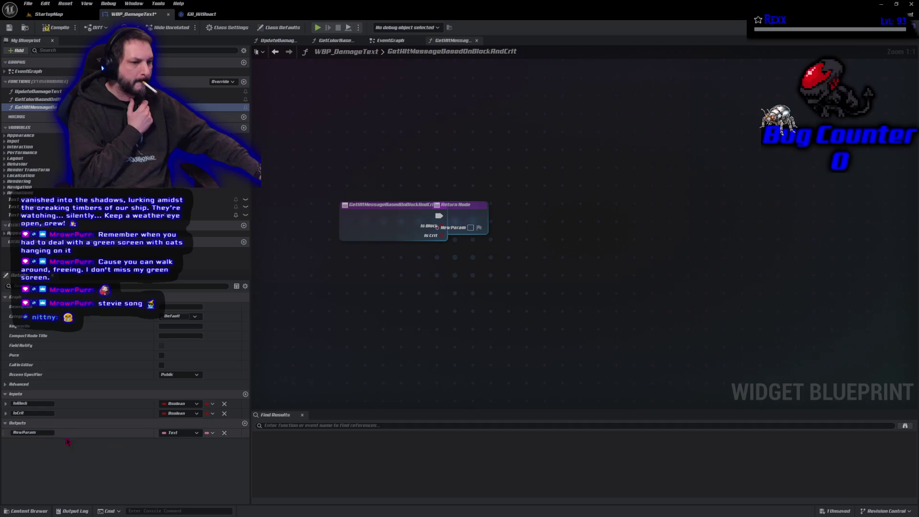
pyautogui.click(45, 432)
pyautogui.write('M')
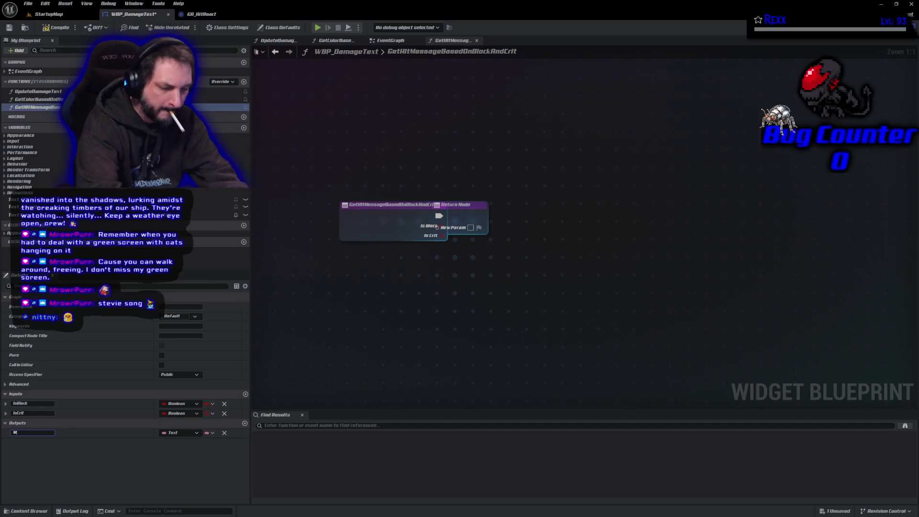
pyautogui.write('essage')
pyautogui.press('Return')
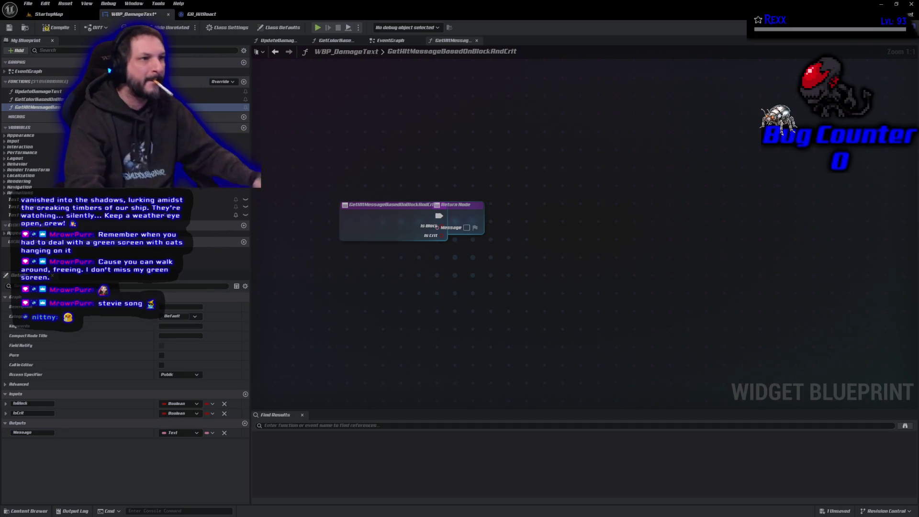
# Move the Return Node away, detach it from the entry node's execution, and save
pyautogui.moveTo(476, 212)
pyautogui.mouseDown()
pyautogui.moveTo(743, 216)
pyautogui.moveTo(401, 163)
pyautogui.mouseUp()
pyautogui.keyDown('alt'); pyautogui.click(707, 216); pyautogui.keyUp('alt')
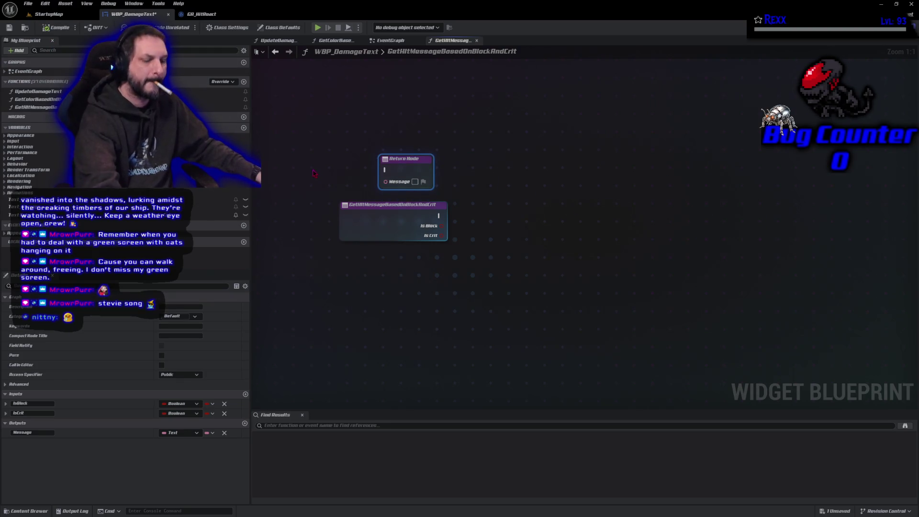
pyautogui.hotkey('ctrl', 's')
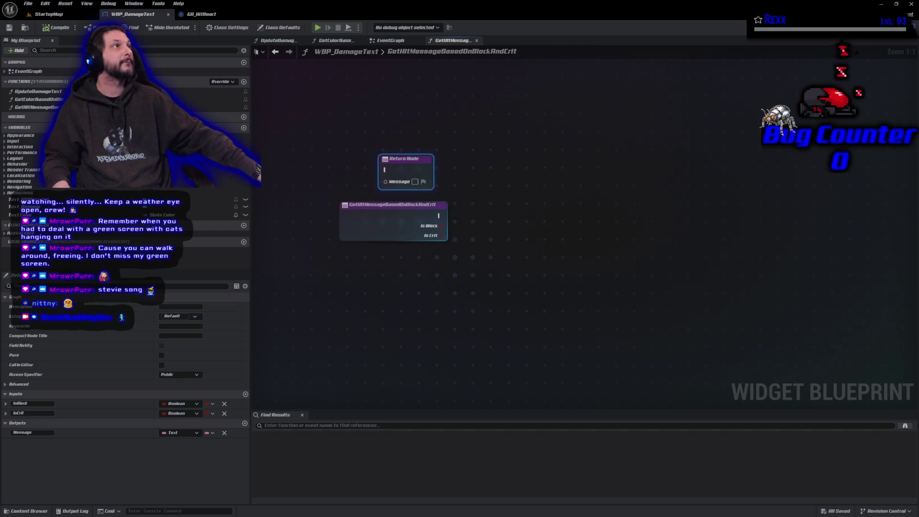
# Promote the returned Message to a local variable named OutMessage, then compile and save
pyautogui.hotkey('ctrl', 'x')
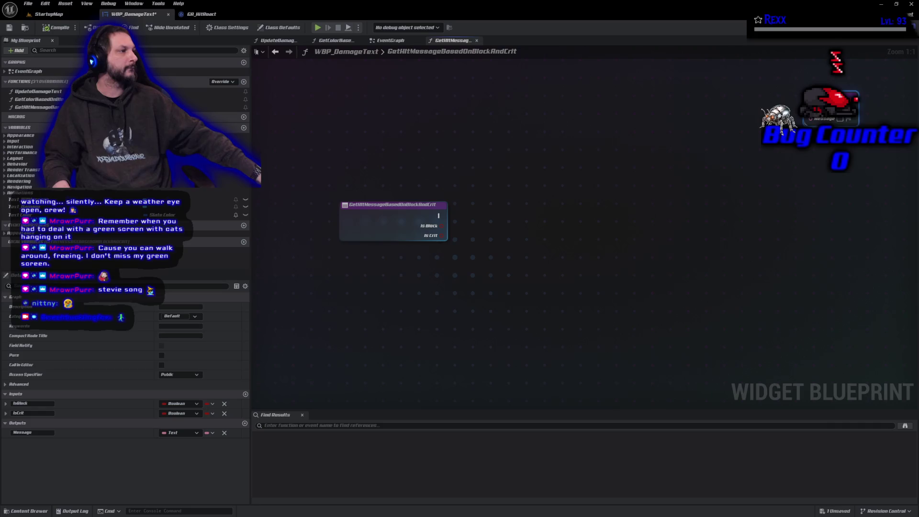
pyautogui.hotkey('ctrl', 'v')
pyautogui.moveTo(809, 119); pyautogui.dragTo(753, 125)
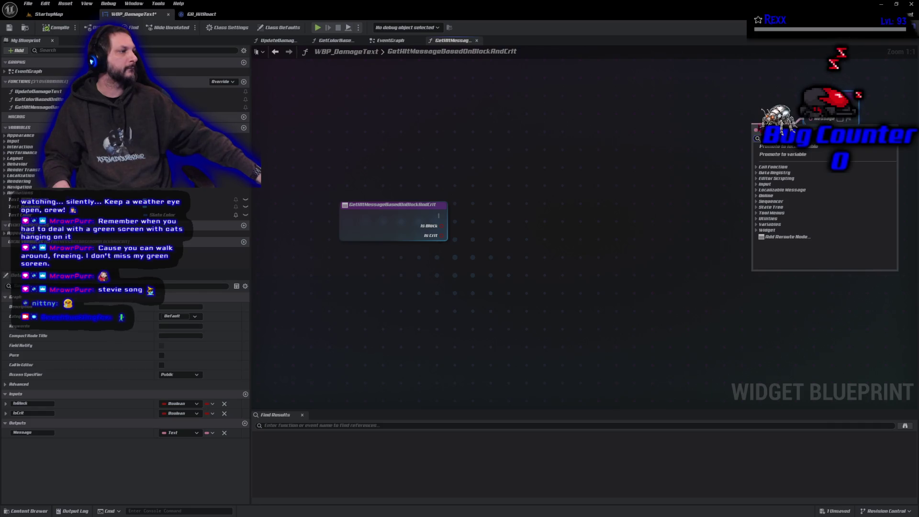
pyautogui.click(785, 146)
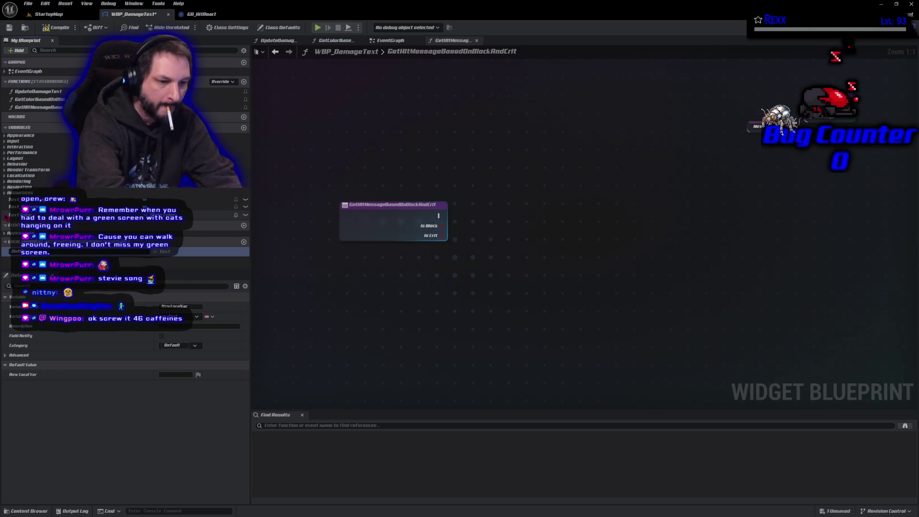
pyautogui.press('Return')
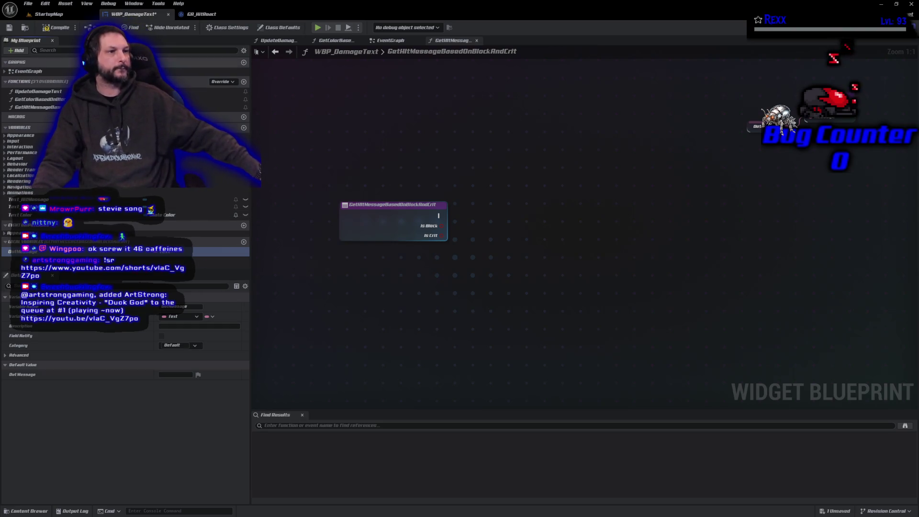
pyautogui.click(57, 28)
pyautogui.hotkey('ctrl', 's')
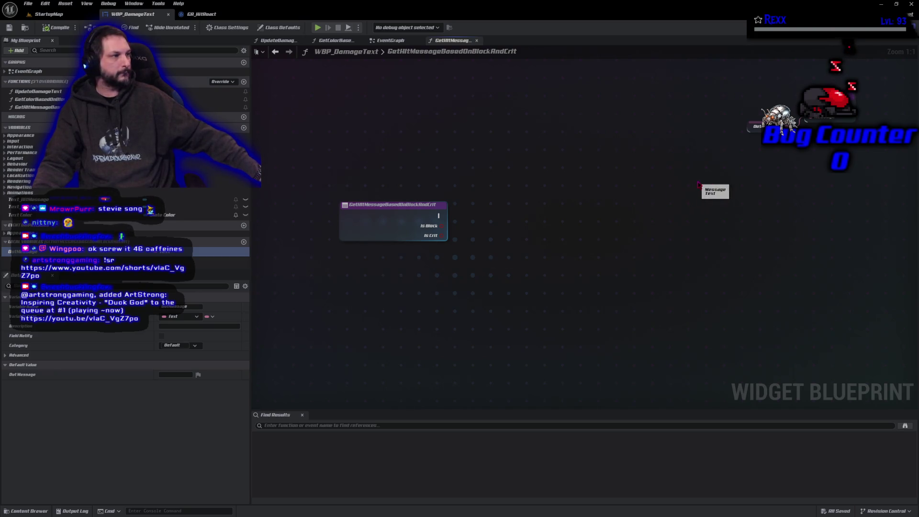
# Check the function's inputs and outputs, then bring up the GetColorBasedOnBlockAndCrit graph
pyautogui.moveTo(710, 188)
pyautogui.mouseDown()
pyautogui.moveTo(569, 191)
pyautogui.moveTo(576, 144)
pyautogui.moveTo(464, 484)
pyautogui.mouseUp()
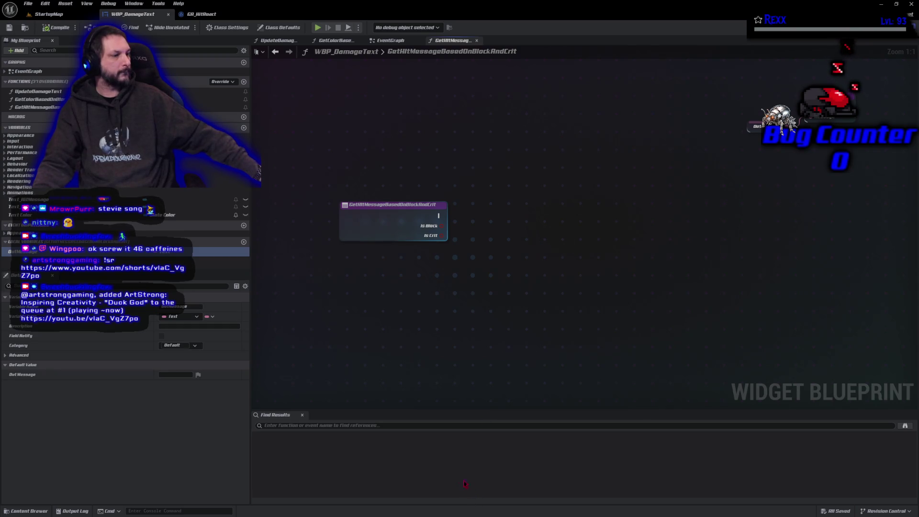
pyautogui.click(382, 229)
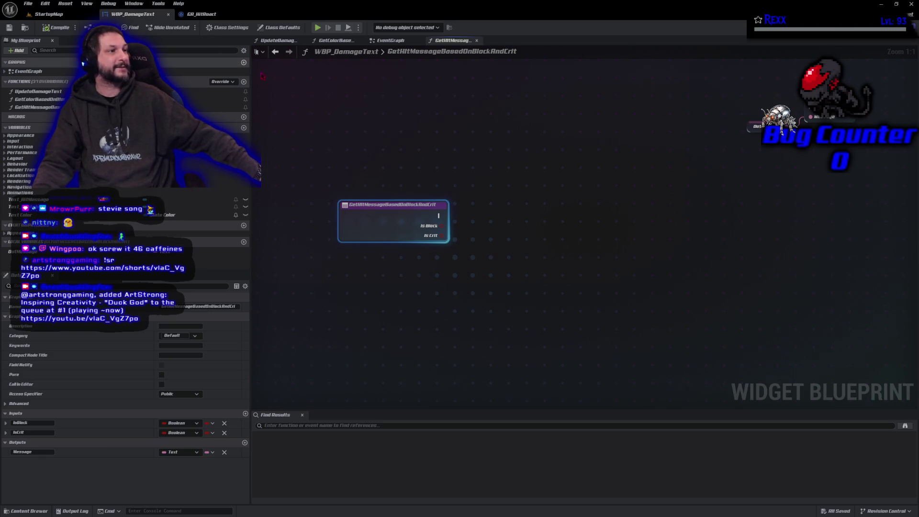
pyautogui.click(327, 44)
pyautogui.scroll(-3, 347, 189)
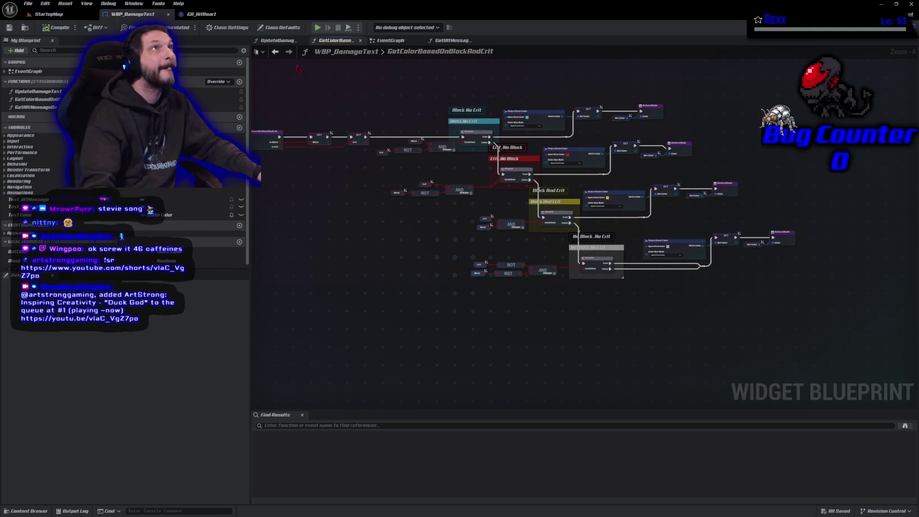
# Select the SET, NOT, AND and Branch nodes, then return to GetHitMessageBasedOnBlockAndCrit
pyautogui.moveTo(302, 94)
pyautogui.mouseDown()
pyautogui.moveTo(502, 285)
pyautogui.moveTo(804, 339)
pyautogui.mouseUp()
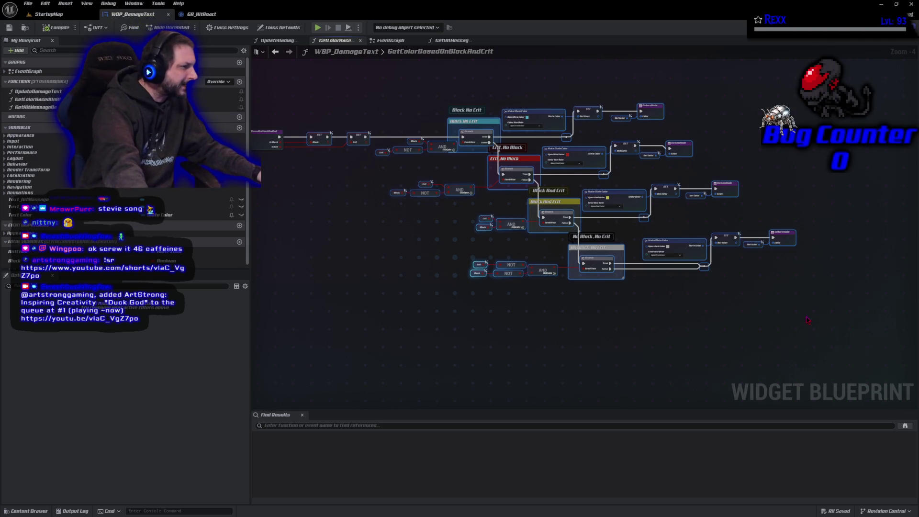
pyautogui.moveTo(803, 311)
pyautogui.mouseDown()
pyautogui.moveTo(642, 153)
pyautogui.moveTo(640, 107)
pyautogui.moveTo(629, 98)
pyautogui.mouseUp()
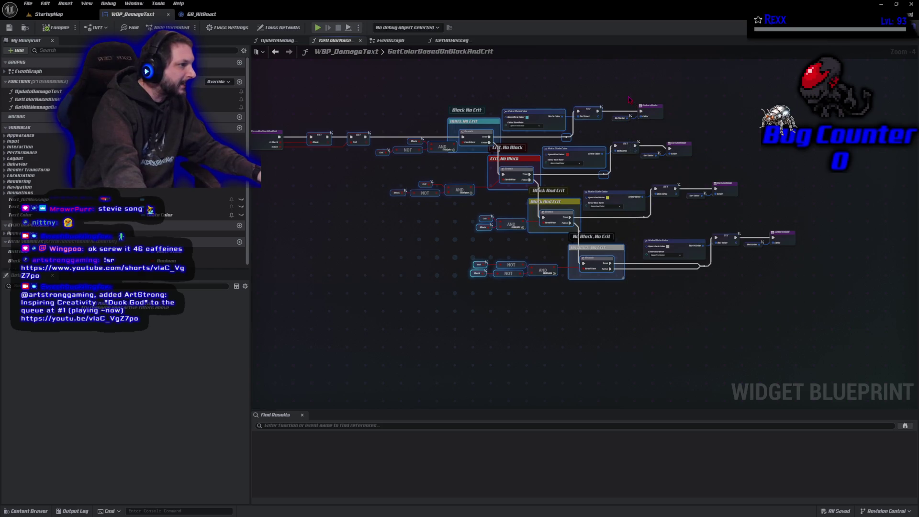
pyautogui.moveTo(554, 86); pyautogui.dragTo(601, 157)
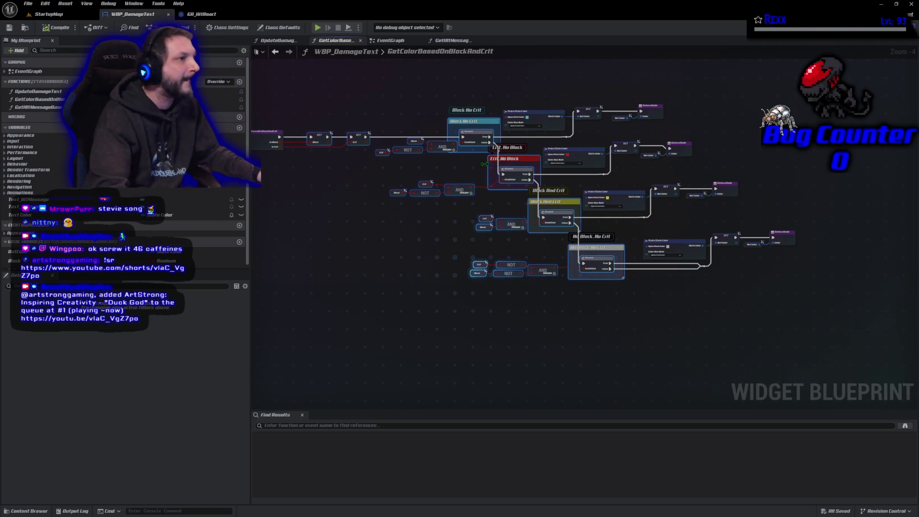
pyautogui.doubleClick(409, 51)
pyautogui.click(450, 40)
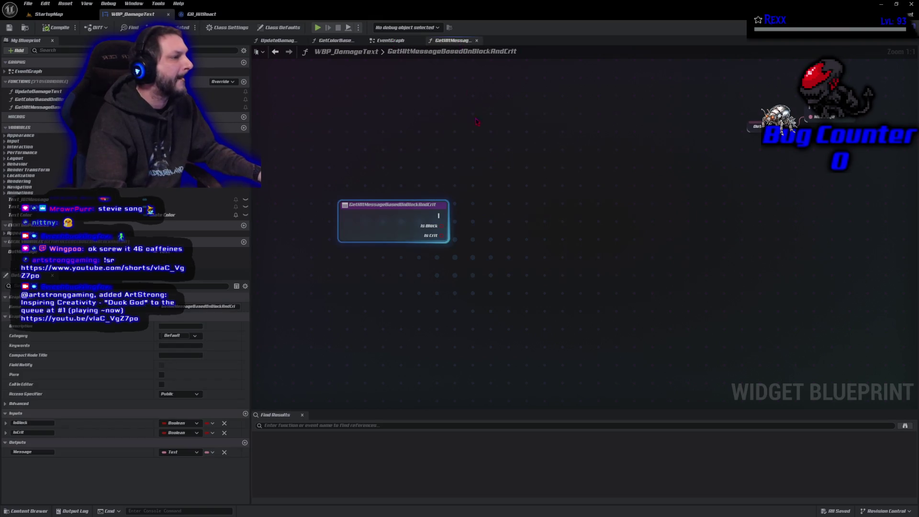
# Paste the branch logic beside the entry node, wiring Is Block and execution into it
pyautogui.click(533, 302)
pyautogui.hotkey('ctrl', 'v')
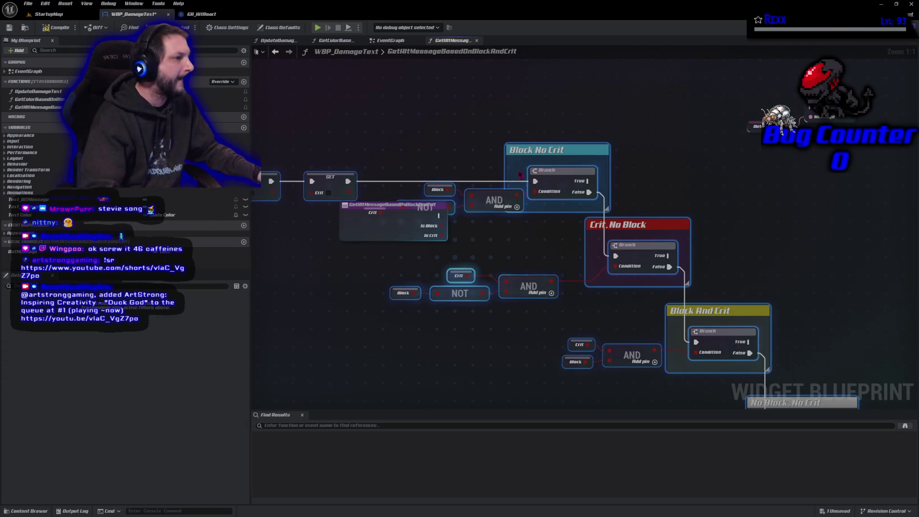
pyautogui.moveTo(550, 149)
pyautogui.mouseDown()
pyautogui.moveTo(612, 145)
pyautogui.moveTo(763, 175)
pyautogui.moveTo(774, 186)
pyautogui.mouseUp()
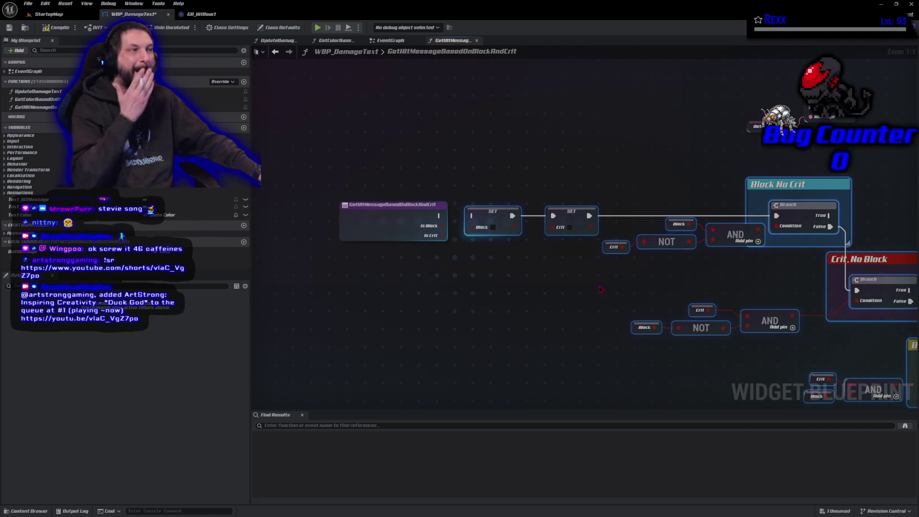
pyautogui.click(513, 268)
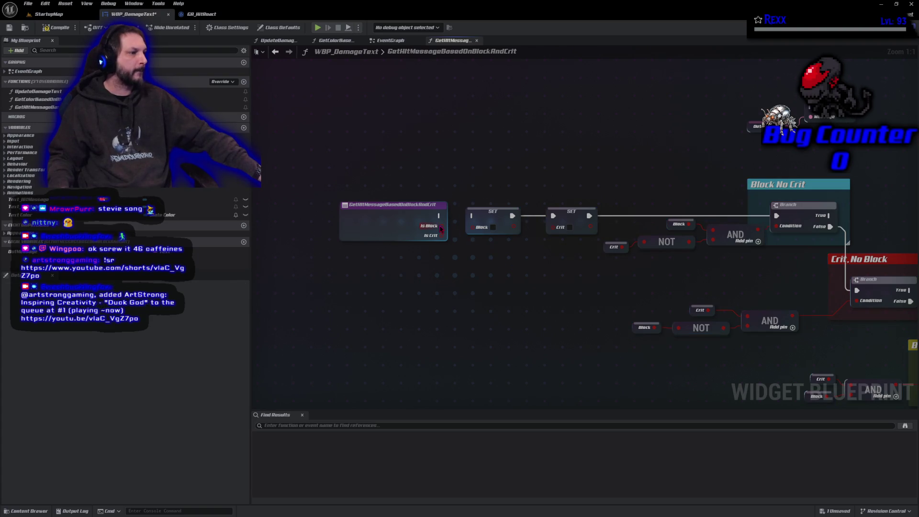
pyautogui.moveTo(441, 225)
pyautogui.mouseDown()
pyautogui.moveTo(471, 239)
pyautogui.moveTo(472, 226)
pyautogui.moveTo(554, 229)
pyautogui.mouseUp()
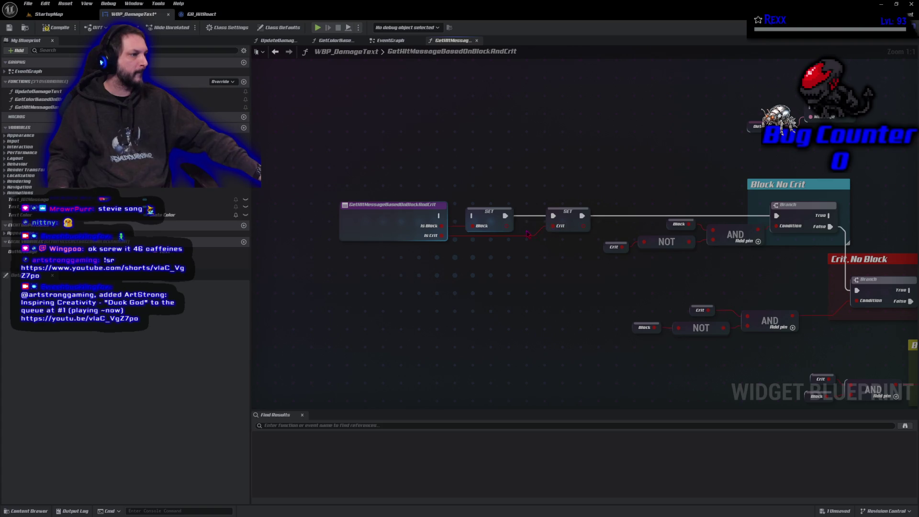
pyautogui.moveTo(439, 215)
pyautogui.mouseDown()
pyautogui.moveTo(497, 221)
pyautogui.moveTo(483, 228)
pyautogui.moveTo(474, 216)
pyautogui.mouseUp()
# Create local Block and Crit variables from the SET nodes and save the blueprint
pyautogui.rightClick(492, 219)
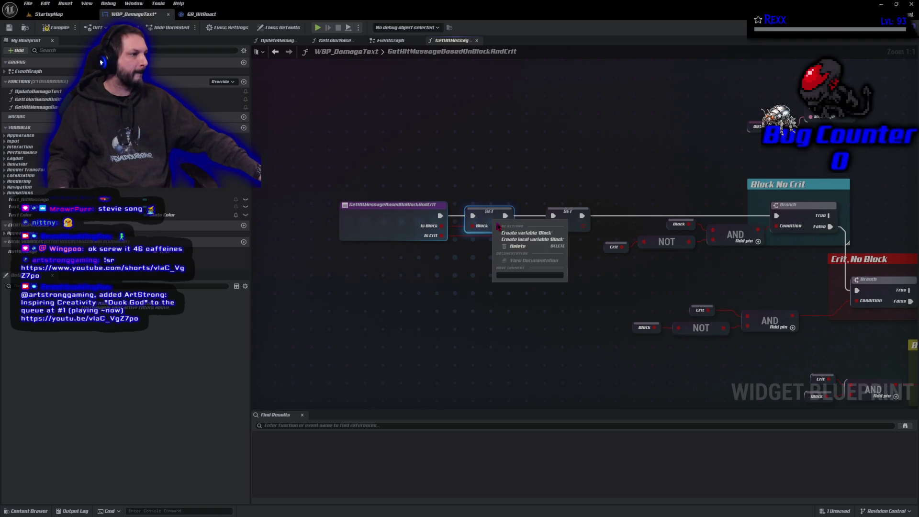
pyautogui.click(516, 239)
pyautogui.rightClick(566, 218)
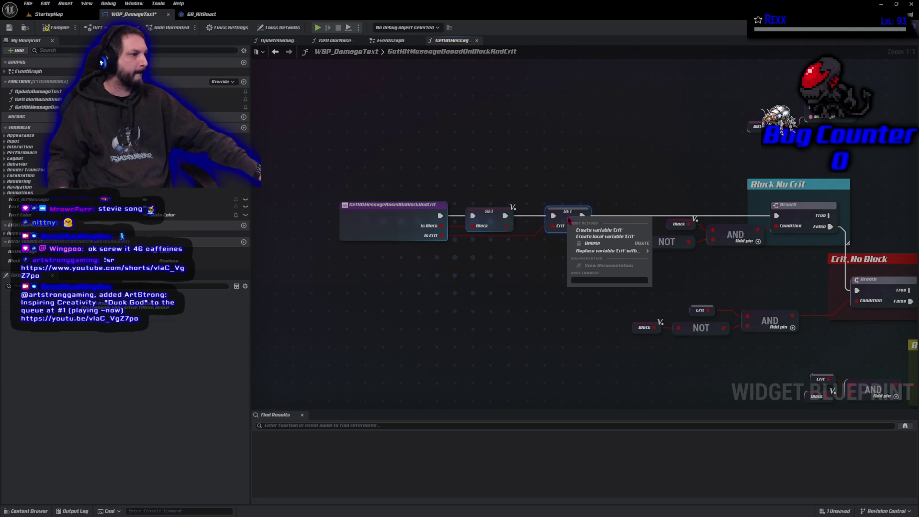
pyautogui.click(592, 241)
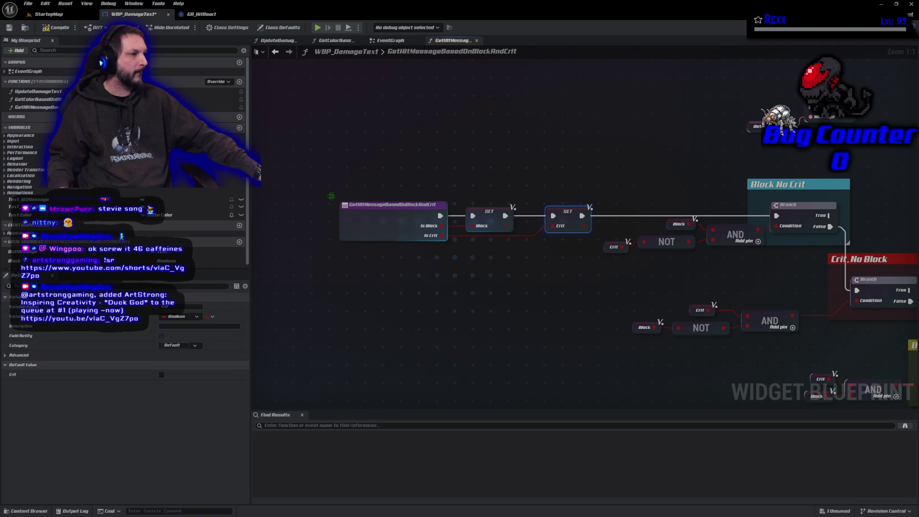
pyautogui.click(26, 4)
pyautogui.click(39, 59)
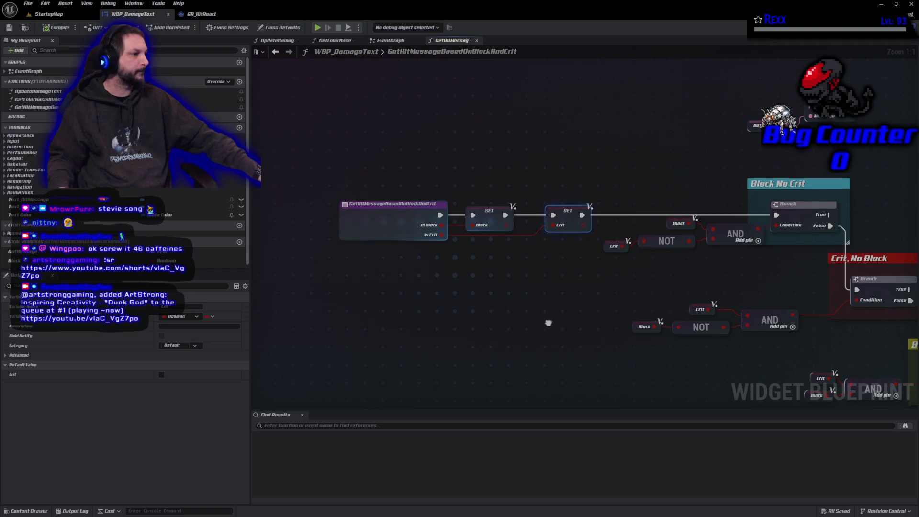
pyautogui.scroll(-3, 548, 323)
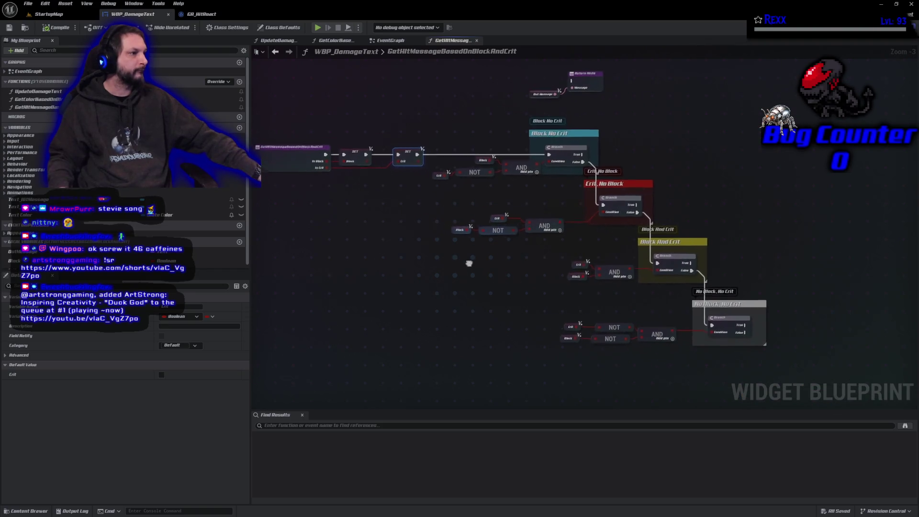
# Drag the Return Node and Out Message getter to the right of the four-branch chain
pyautogui.moveTo(469, 263); pyautogui.dragTo(498, 261)
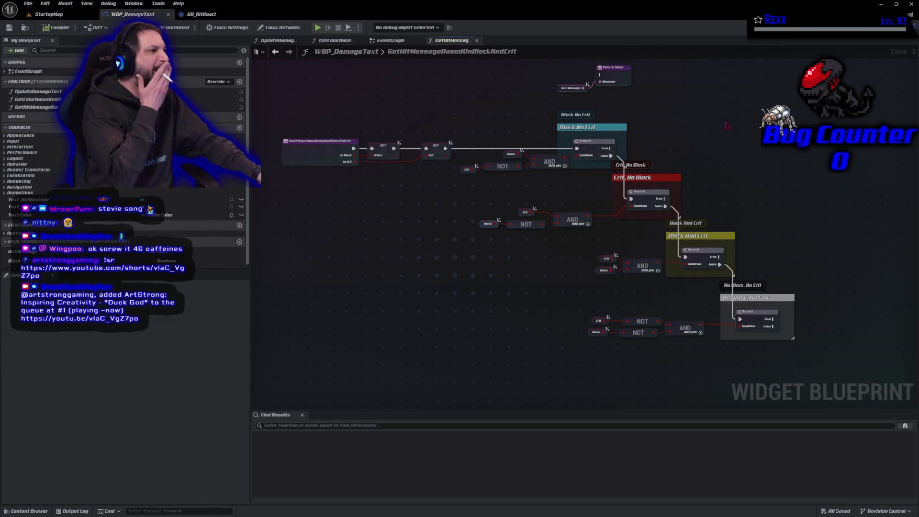
pyautogui.moveTo(727, 119)
pyautogui.mouseDown()
pyautogui.moveTo(688, 107)
pyautogui.moveTo(704, 144)
pyautogui.mouseUp()
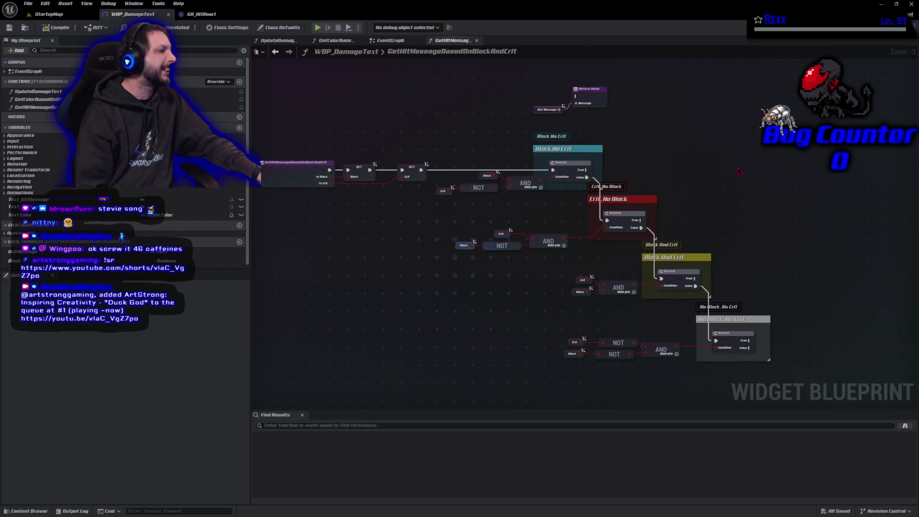
pyautogui.moveTo(537, 80)
pyautogui.mouseDown()
pyautogui.moveTo(610, 115)
pyautogui.moveTo(707, 125)
pyautogui.moveTo(791, 93)
pyautogui.mouseUp()
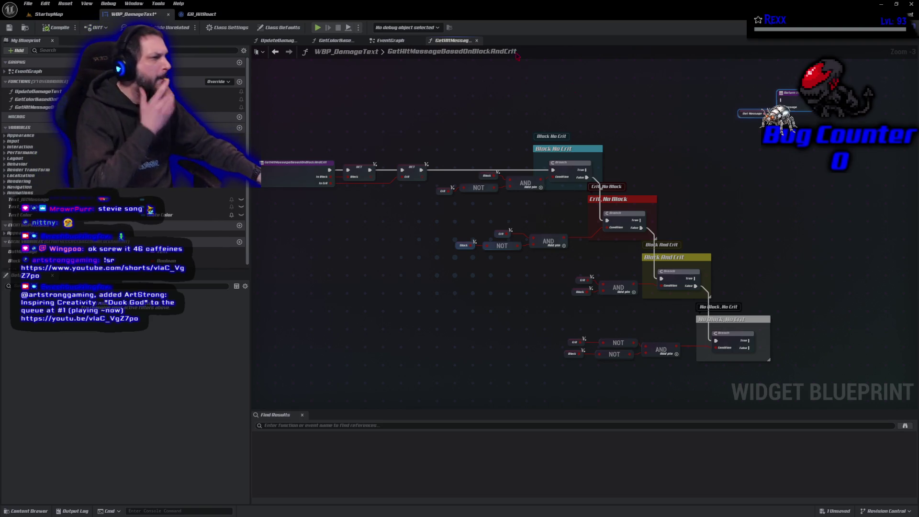
pyautogui.scroll(3, 443, 310)
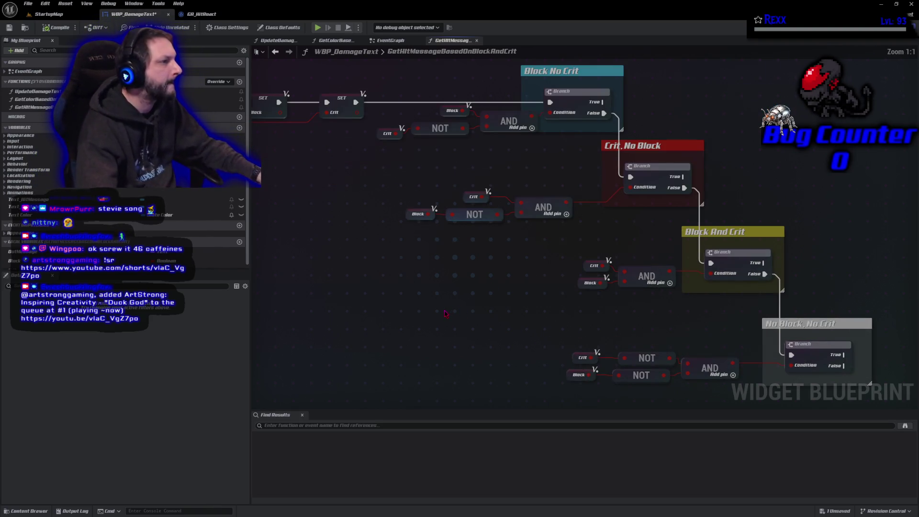
# Add SET OutMessage nodes for the first branch and the Crit, No Block branch's True output
pyautogui.scroll(-1, 443, 310)
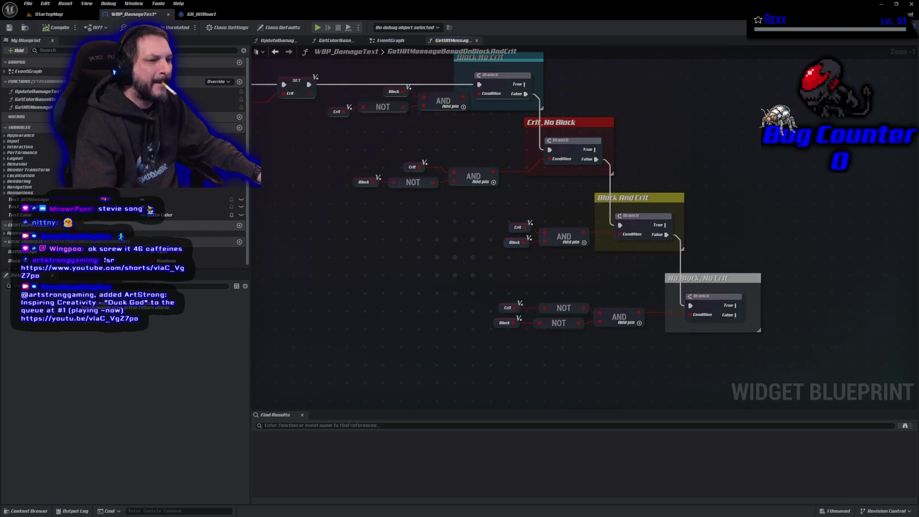
pyautogui.click(22, 251)
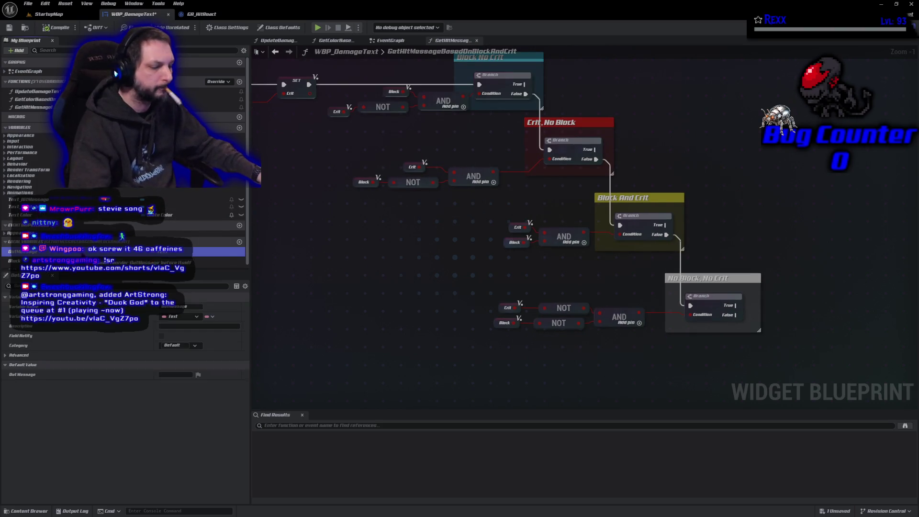
pyautogui.moveTo(22, 251)
pyautogui.mouseDown()
pyautogui.moveTo(421, 233)
pyautogui.moveTo(530, 94)
pyautogui.moveTo(526, 85)
pyautogui.mouseUp()
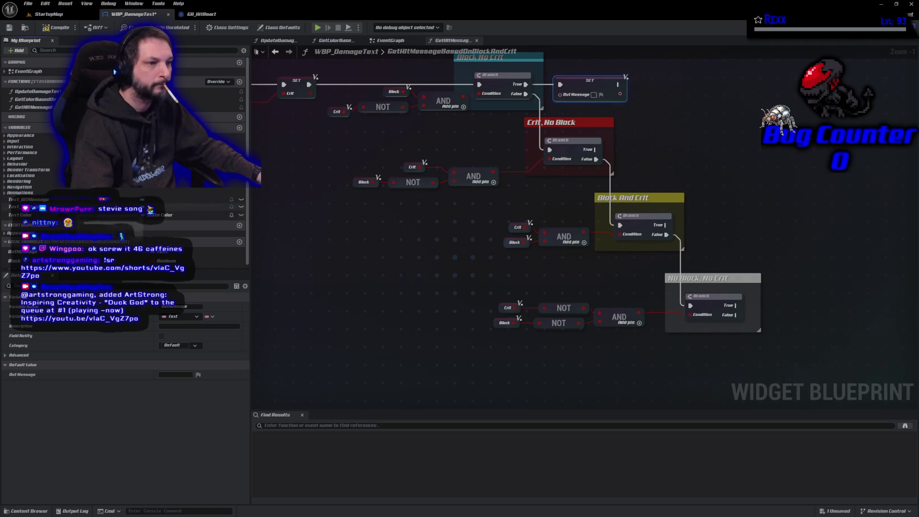
pyautogui.hotkey('ctrl', 'c')
pyautogui.hotkey('ctrl', 'v')
pyautogui.moveTo(598, 175); pyautogui.dragTo(630, 149)
pyautogui.moveTo(630, 150); pyautogui.dragTo(596, 149)
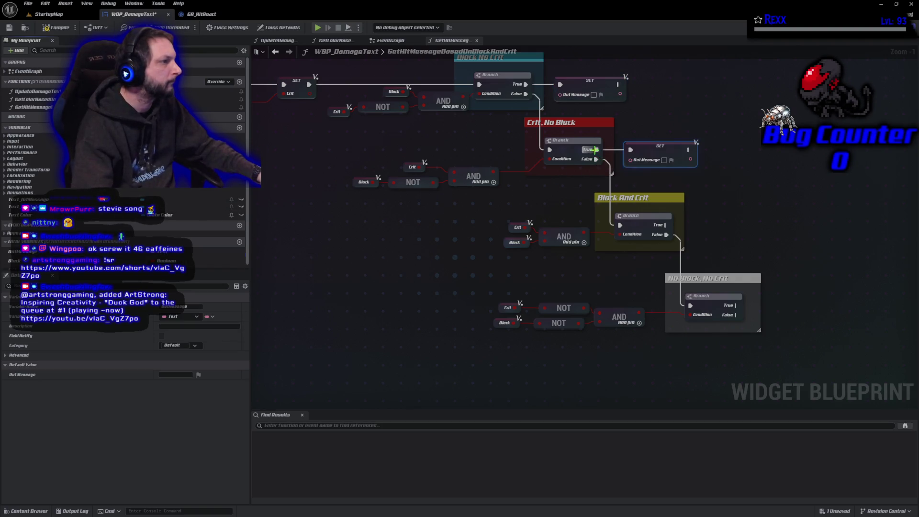
# Add SET OutMessage nodes for the Block And Crit and No Block, No Crit branches, entering 'Block!'
pyautogui.moveTo(19, 251)
pyautogui.mouseDown()
pyautogui.moveTo(564, 263)
pyautogui.moveTo(699, 234)
pyautogui.moveTo(700, 225)
pyautogui.mouseUp()
pyautogui.click(708, 239)
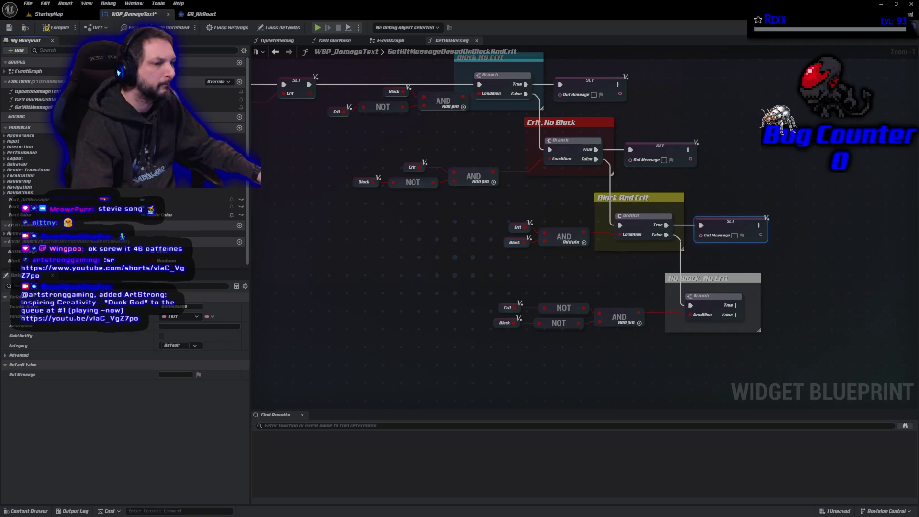
pyautogui.moveTo(19, 252)
pyautogui.mouseDown()
pyautogui.moveTo(454, 275)
pyautogui.moveTo(740, 308)
pyautogui.mouseUp()
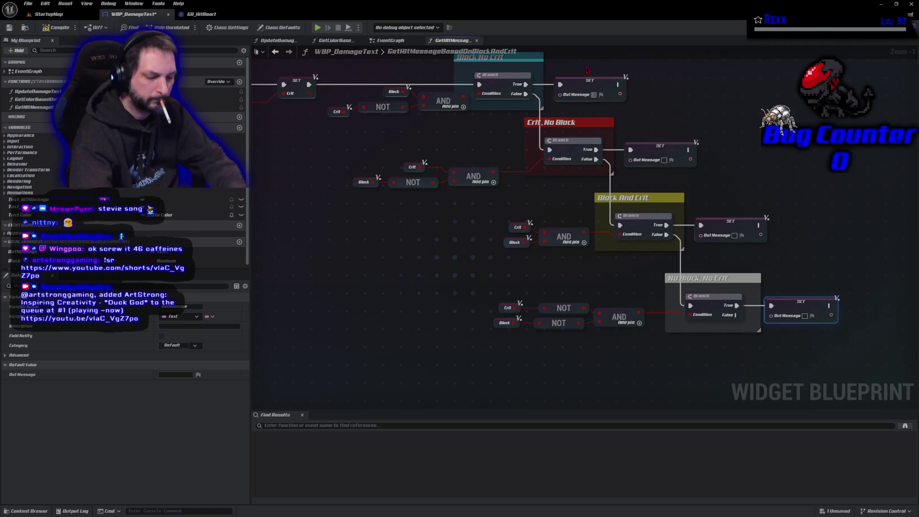
pyautogui.write('Block!')
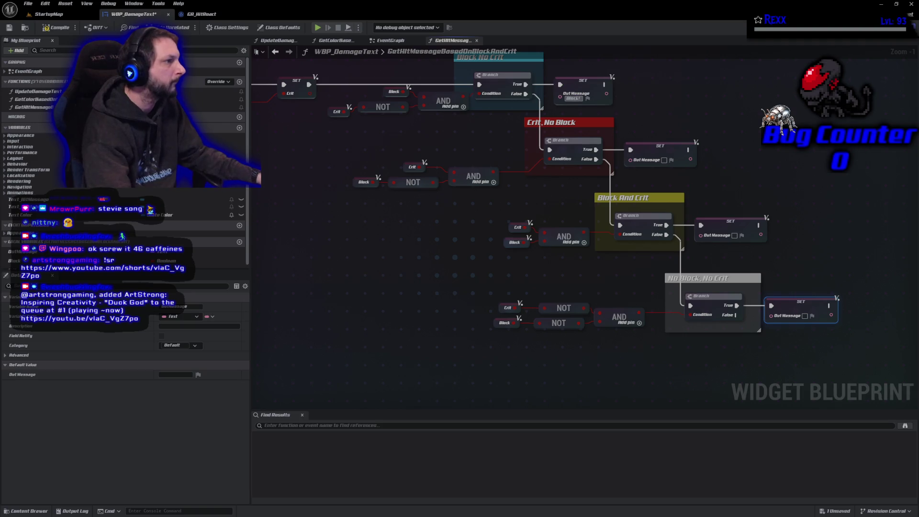
# Enter 'Critical Hit' as the Crit, No Block branch's Out Message text
pyautogui.click(804, 344)
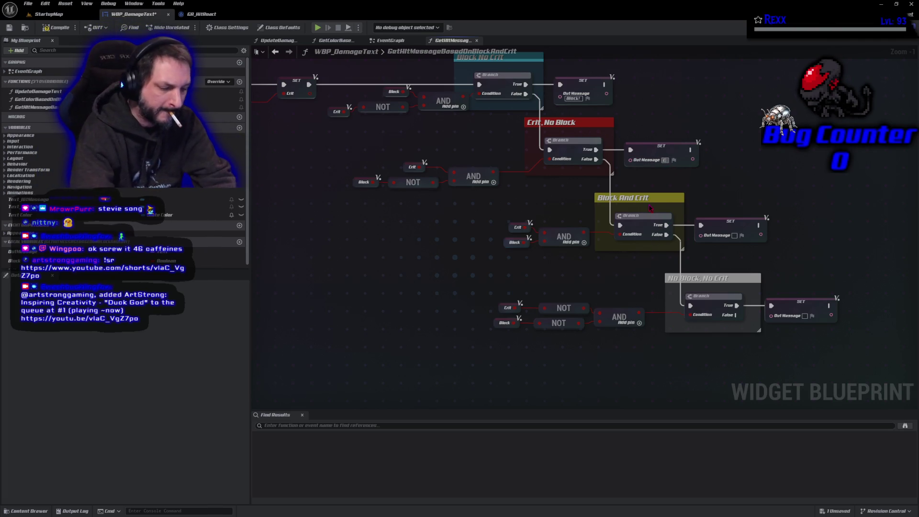
pyautogui.write('Critical Hit')
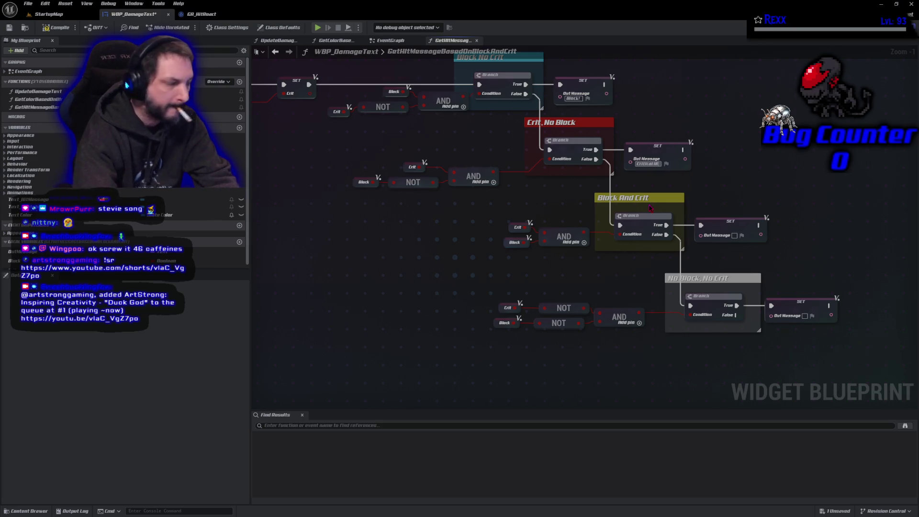
pyautogui.write('t!')
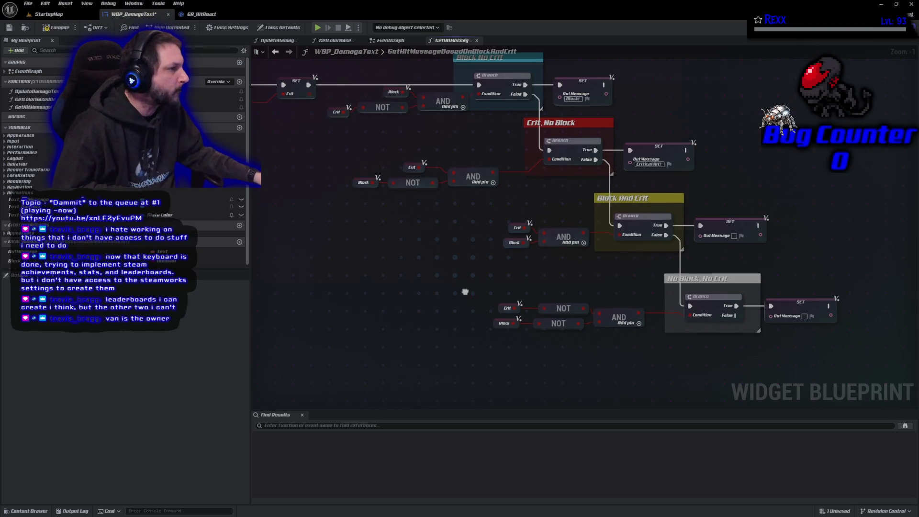
pyautogui.moveTo(467, 294); pyautogui.dragTo(460, 317)
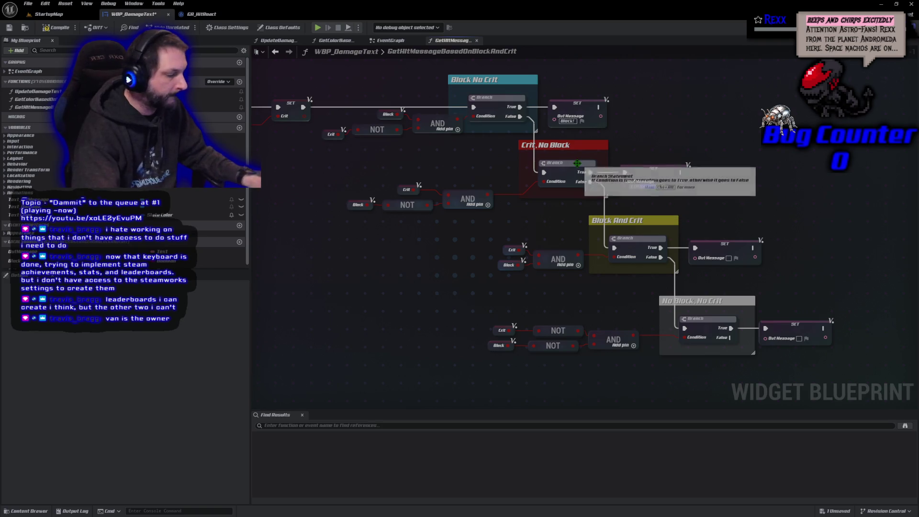
pyautogui.hotkey('ctrl', 's')
# Place a Get Hit Message Based on Block and Crit call before the last SetText, moving the Text Hit Message nodes up-right
pyautogui.click(279, 41)
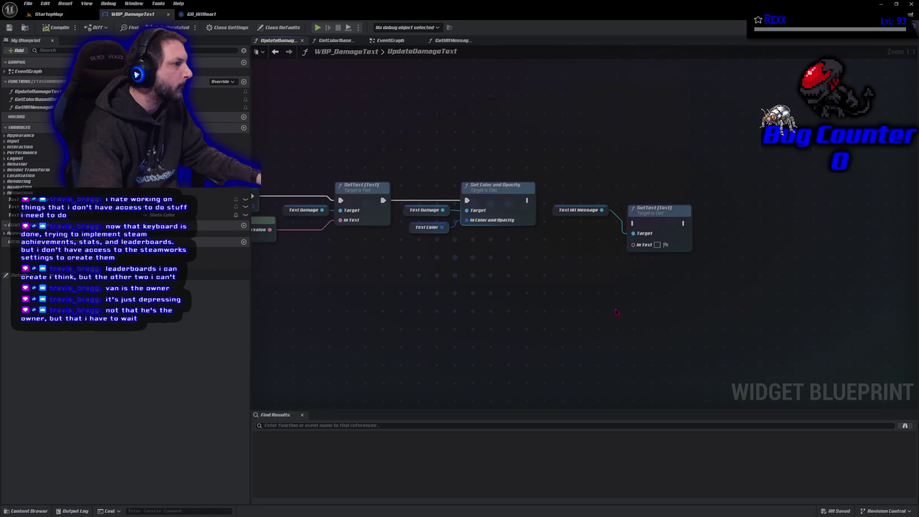
pyautogui.moveTo(616, 312); pyautogui.dragTo(571, 300)
pyautogui.moveTo(507, 182)
pyautogui.mouseDown()
pyautogui.moveTo(579, 235)
pyautogui.moveTo(650, 247)
pyautogui.mouseUp()
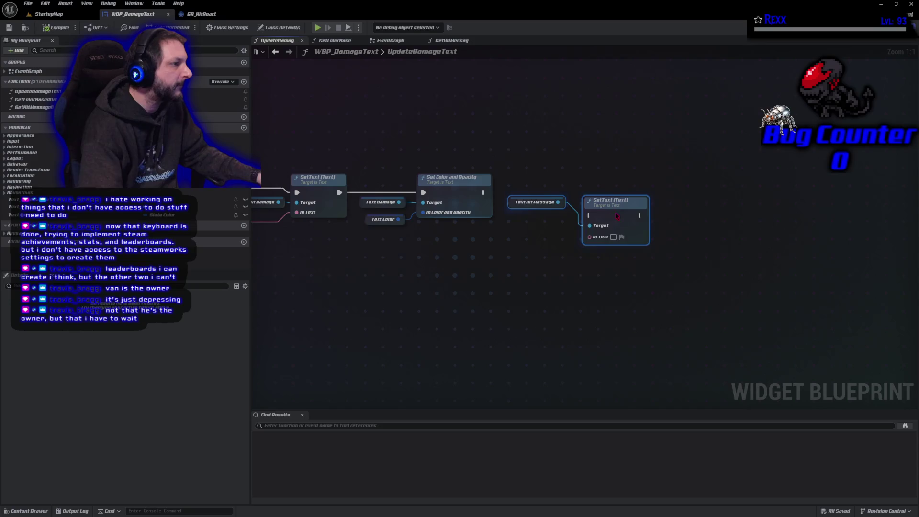
pyautogui.moveTo(612, 214); pyautogui.dragTo(692, 192)
pyautogui.moveTo(34, 107)
pyautogui.mouseDown()
pyautogui.moveTo(476, 201)
pyautogui.moveTo(485, 191)
pyautogui.mouseUp()
pyautogui.moveTo(384, 291)
pyautogui.mouseDown()
pyautogui.moveTo(618, 268)
pyautogui.moveTo(621, 255)
pyautogui.mouseUp()
# Move the UpdateDamageText entry node further left to make room
pyautogui.scroll(-1, 610, 258)
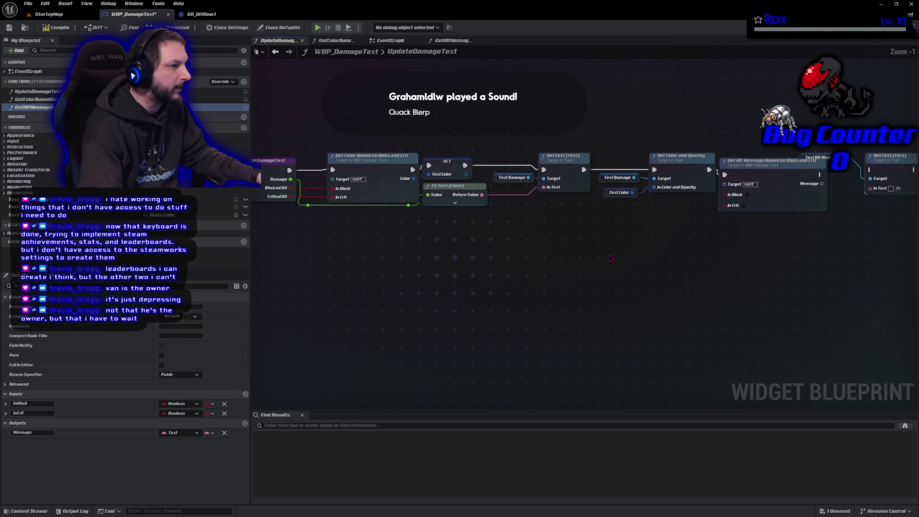
pyautogui.moveTo(410, 255)
pyautogui.mouseDown()
pyautogui.moveTo(452, 275)
pyautogui.moveTo(565, 280)
pyautogui.moveTo(598, 261)
pyautogui.mouseUp()
pyautogui.click(450, 223)
pyautogui.moveTo(390, 352); pyautogui.dragTo(699, 305)
pyautogui.moveTo(528, 159)
pyautogui.mouseDown()
pyautogui.moveTo(452, 163)
pyautogui.moveTo(441, 154)
pyautogui.mouseUp()
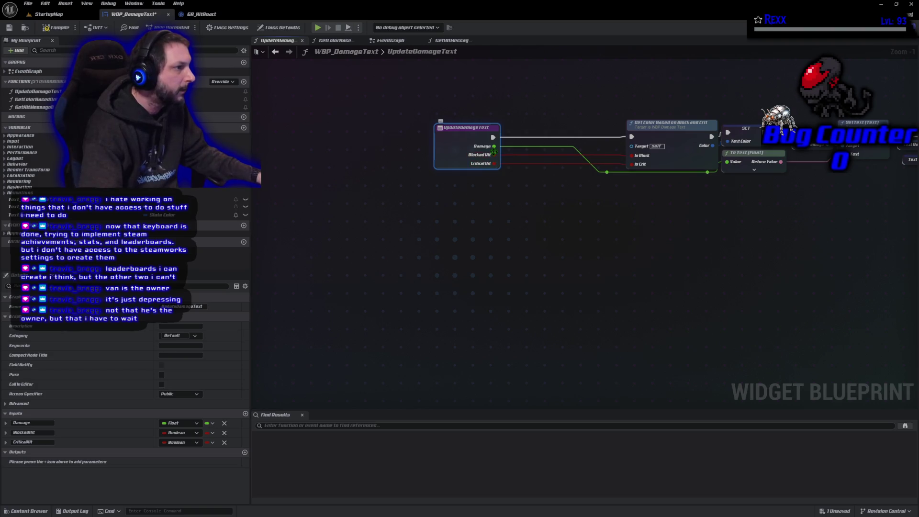
pyautogui.rightClick(495, 157)
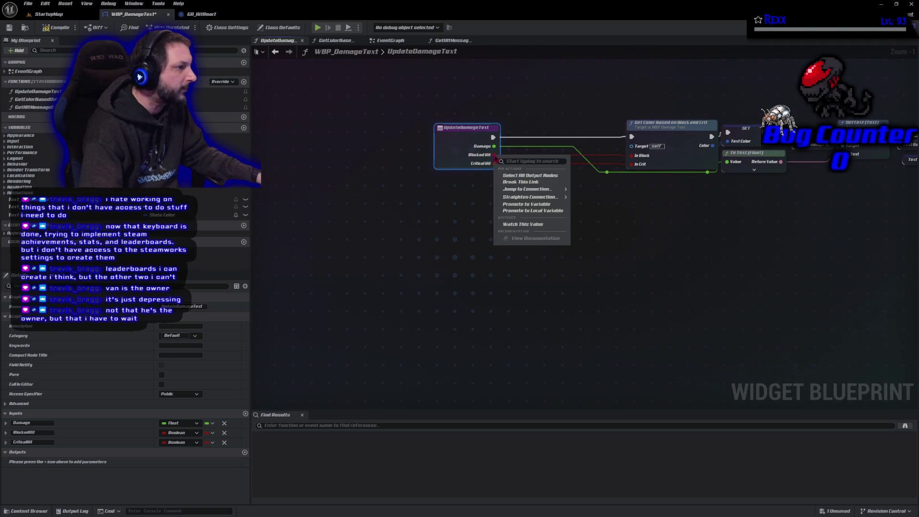
# Promote the Blocked Hit input to a local variable named Blocked
pyautogui.click(533, 210)
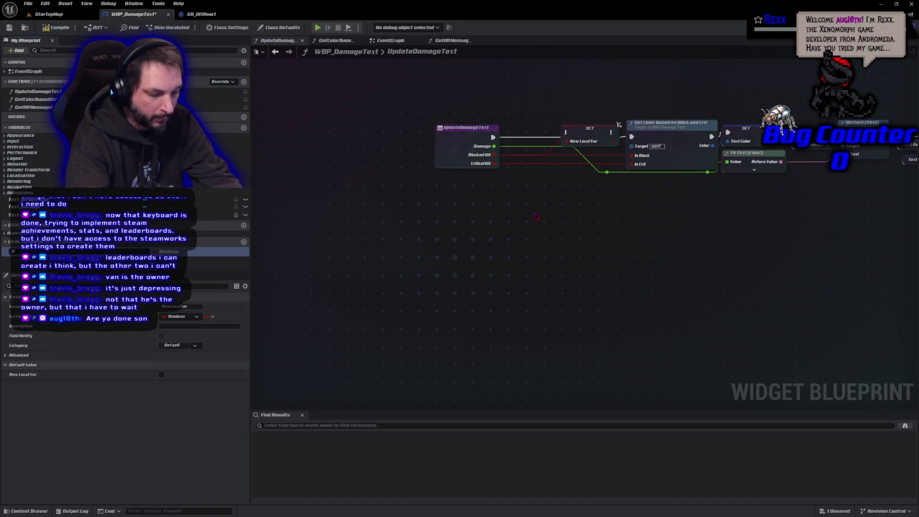
pyautogui.write('locked')
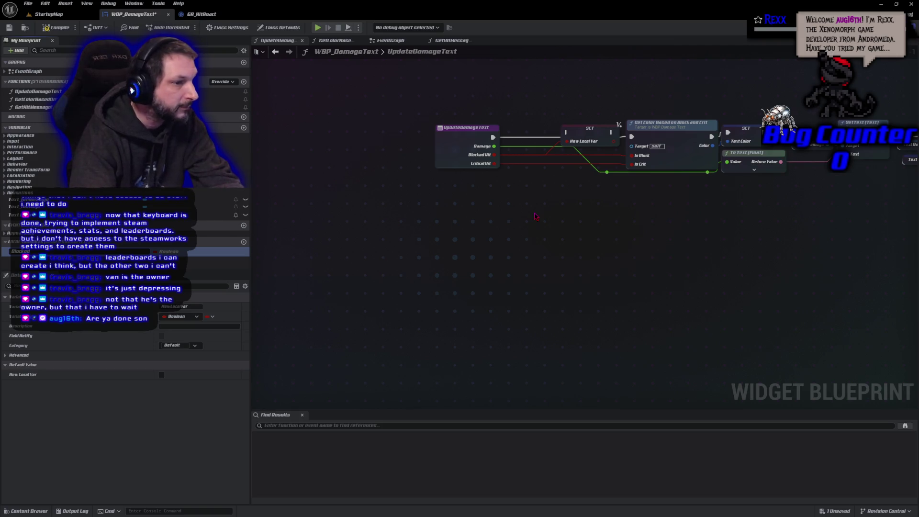
pyautogui.press('Return')
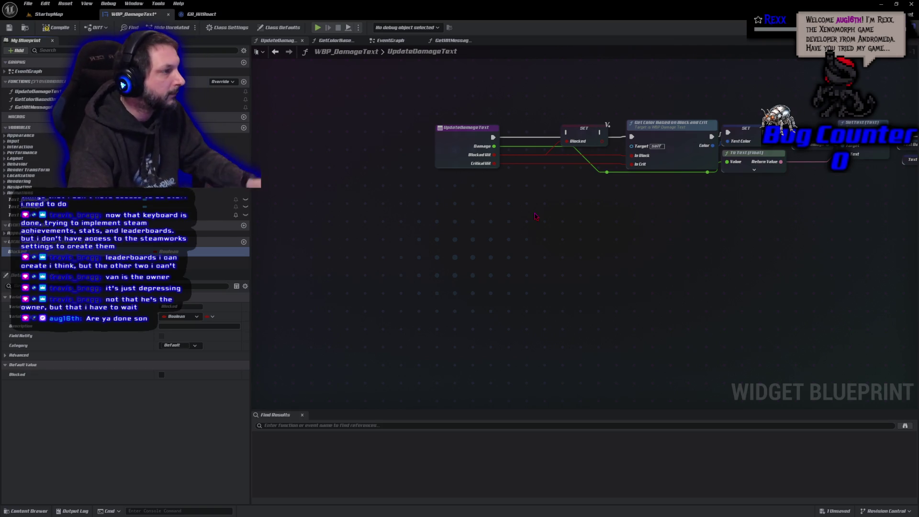
# Promote Critical Hit to a local named Critical and chain SET Blocked then SET Critical after the entry node
pyautogui.moveTo(493, 163); pyautogui.dragTo(506, 188)
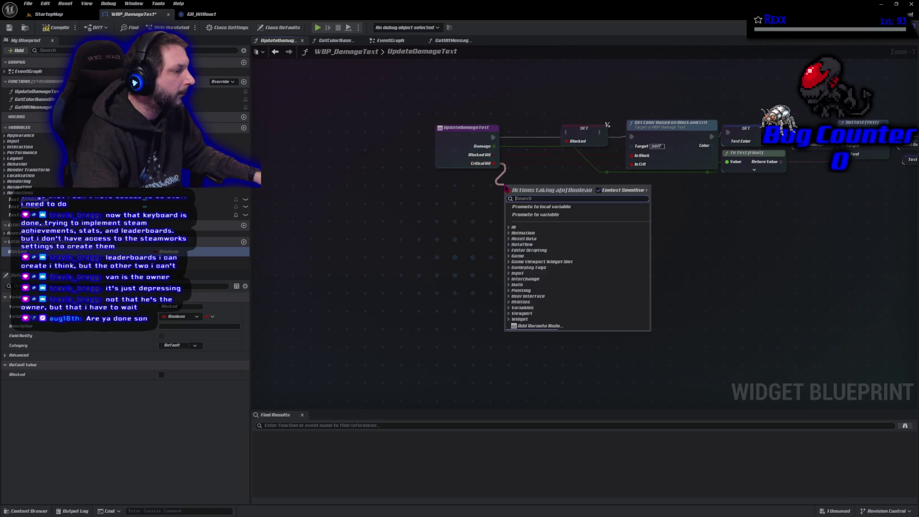
pyautogui.click(530, 206)
pyautogui.write('Critical')
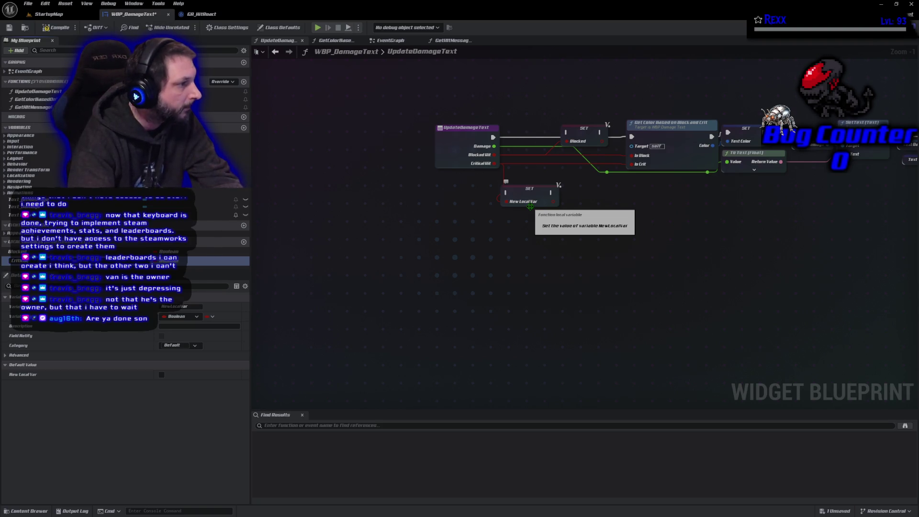
pyautogui.press('Return')
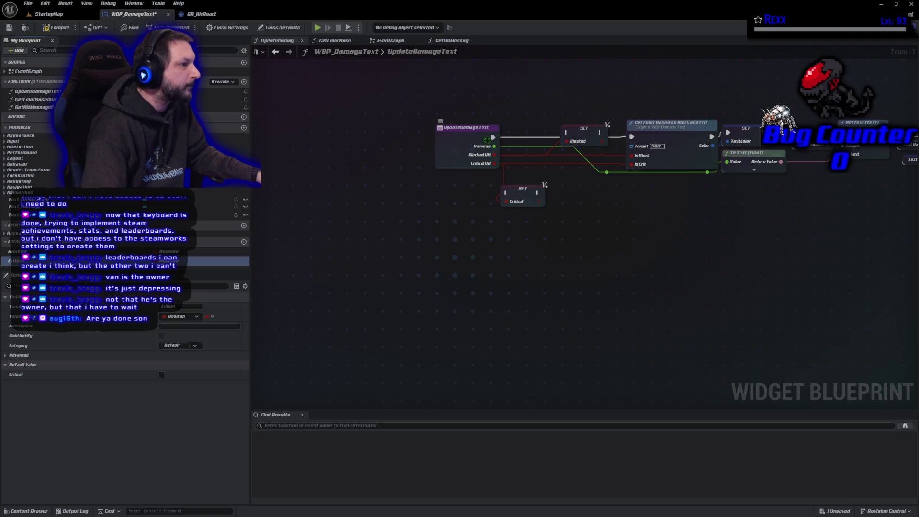
pyautogui.moveTo(493, 138)
pyautogui.mouseDown()
pyautogui.moveTo(580, 133)
pyautogui.moveTo(525, 133)
pyautogui.mouseUp()
pyautogui.moveTo(523, 190)
pyautogui.mouseDown()
pyautogui.moveTo(569, 168)
pyautogui.moveTo(579, 129)
pyautogui.moveTo(545, 133)
pyautogui.moveTo(631, 136)
pyautogui.mouseUp()
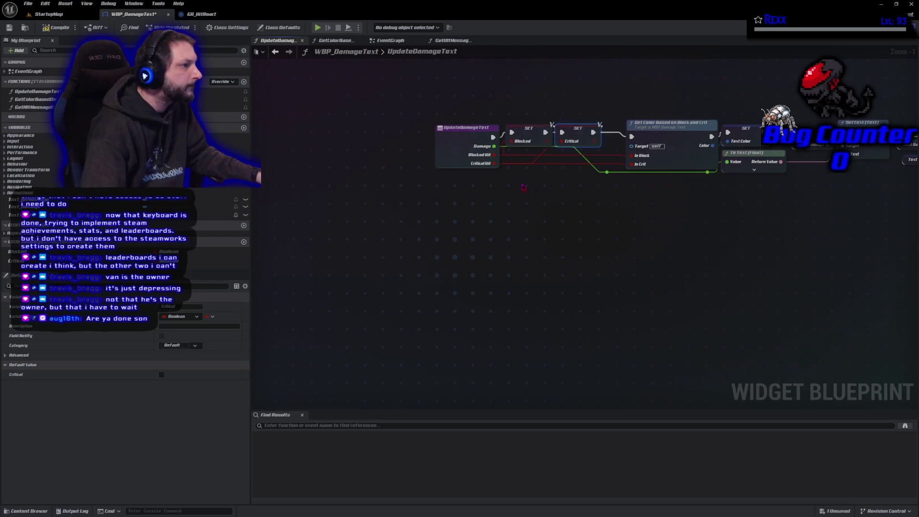
# Disconnect the old Is Block and Is Crit wires and rearrange the entry node and damage-wire reroute points
pyautogui.keyDown('alt'); pyautogui.click(631, 164); pyautogui.keyUp('alt')
pyautogui.keyDown('alt'); pyautogui.click(631, 156); pyautogui.keyUp('alt')
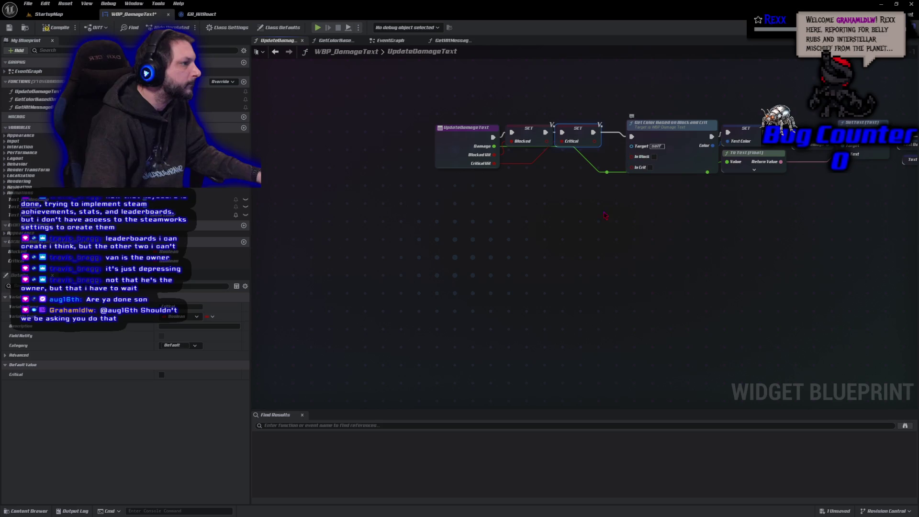
pyautogui.moveTo(453, 164); pyautogui.dragTo(413, 162)
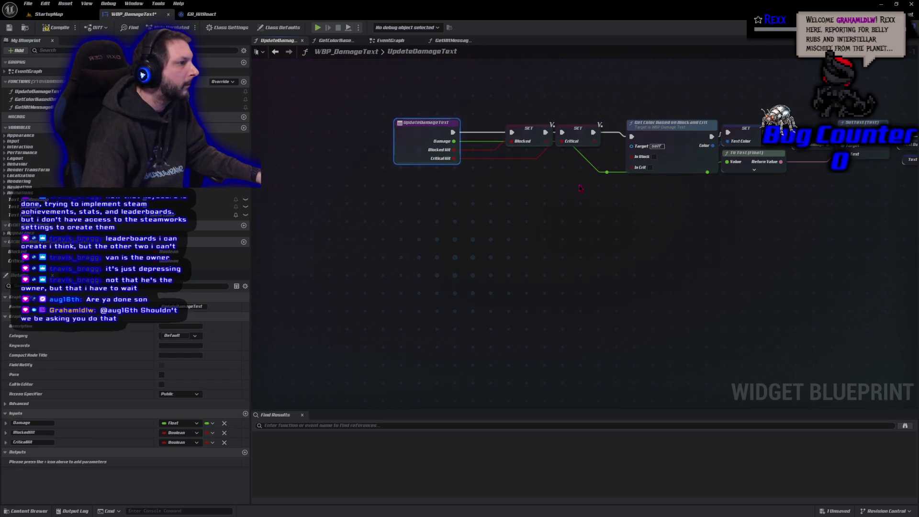
pyautogui.click(606, 172)
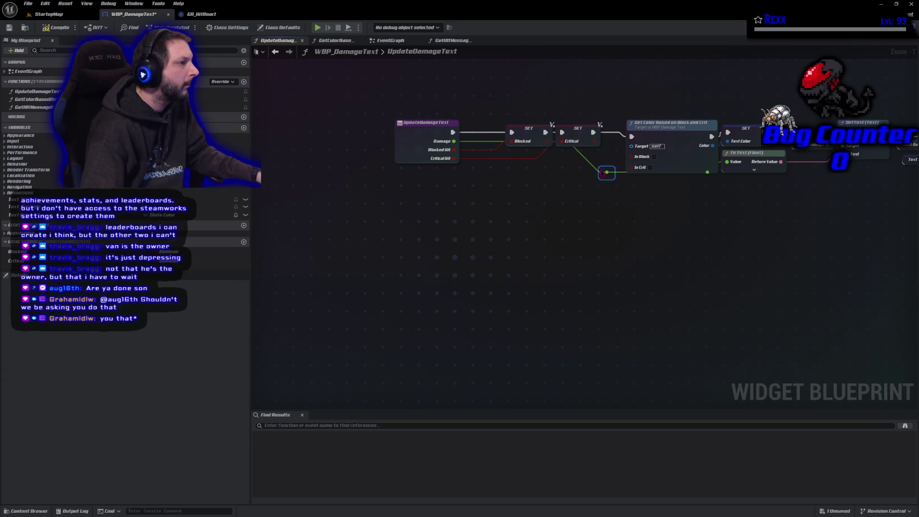
pyautogui.moveTo(606, 172)
pyautogui.mouseDown()
pyautogui.moveTo(601, 181)
pyautogui.moveTo(471, 182)
pyautogui.mouseUp()
pyautogui.click(576, 174)
pyautogui.doubleClick(710, 181)
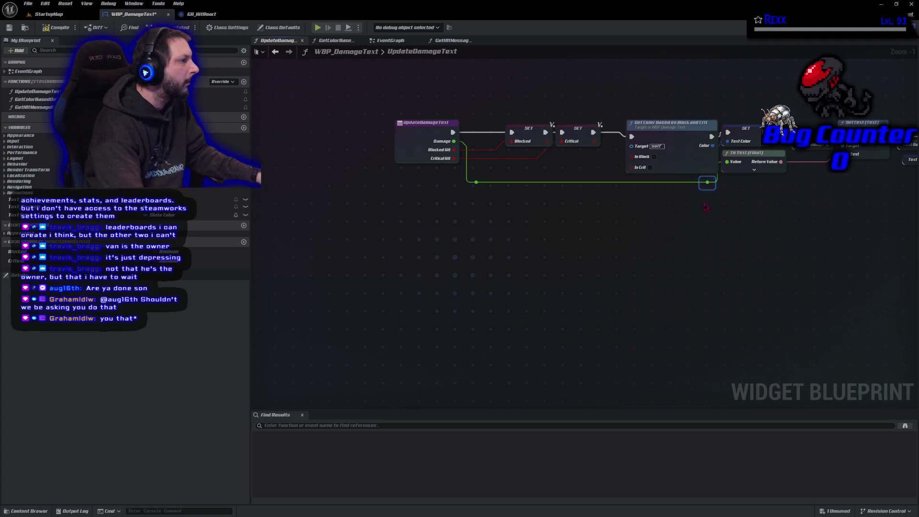
# Tidy the Get Color Based on Block and Crit and SET Blocked nodes, then compile and save
pyautogui.moveTo(680, 141); pyautogui.dragTo(669, 134)
pyautogui.click(578, 243)
pyautogui.moveTo(530, 134); pyautogui.dragTo(510, 132)
pyautogui.click(523, 223)
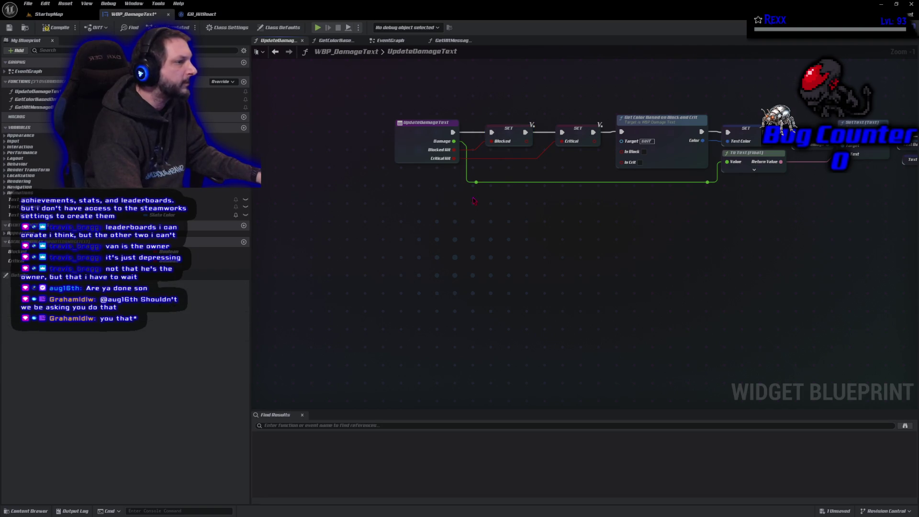
pyautogui.press('F7')
pyautogui.hotkey('ctrl', 's')
# Wire Blocked and Critical getters into the colour function's Is Block and Is Crit inputs
pyautogui.moveTo(17, 252)
pyautogui.mouseDown()
pyautogui.moveTo(632, 185)
pyautogui.moveTo(624, 151)
pyautogui.mouseUp()
pyautogui.moveTo(558, 148); pyautogui.dragTo(570, 164)
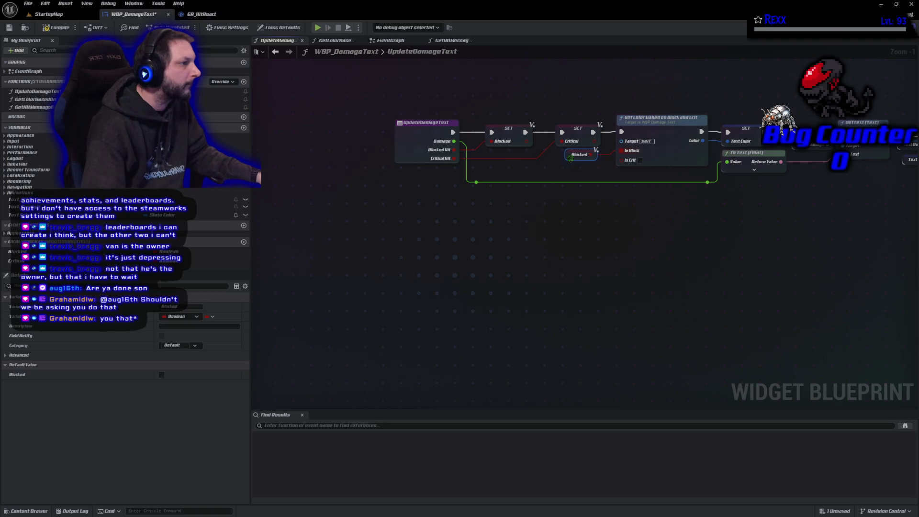
pyautogui.moveTo(17, 260)
pyautogui.mouseDown()
pyautogui.moveTo(560, 193)
pyautogui.moveTo(582, 173)
pyautogui.mouseUp()
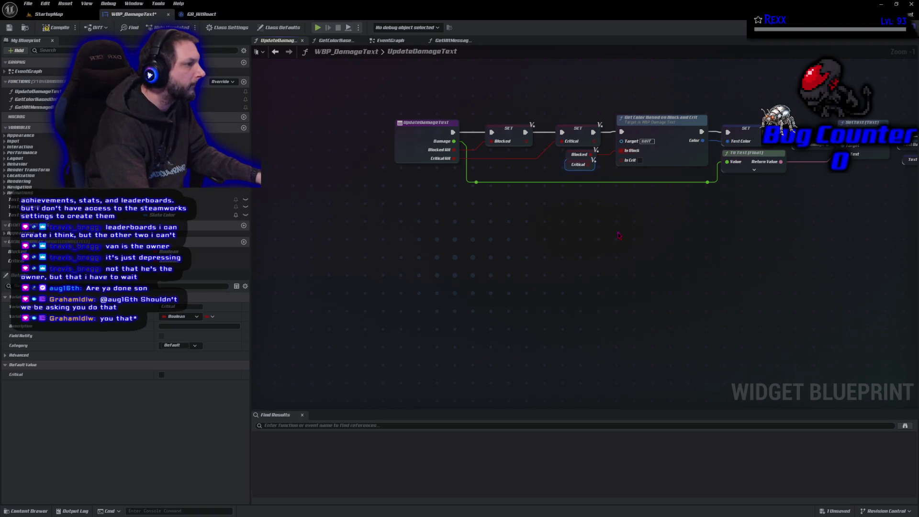
pyautogui.moveTo(593, 170); pyautogui.dragTo(621, 159)
pyautogui.moveTo(559, 159); pyautogui.dragTo(584, 175)
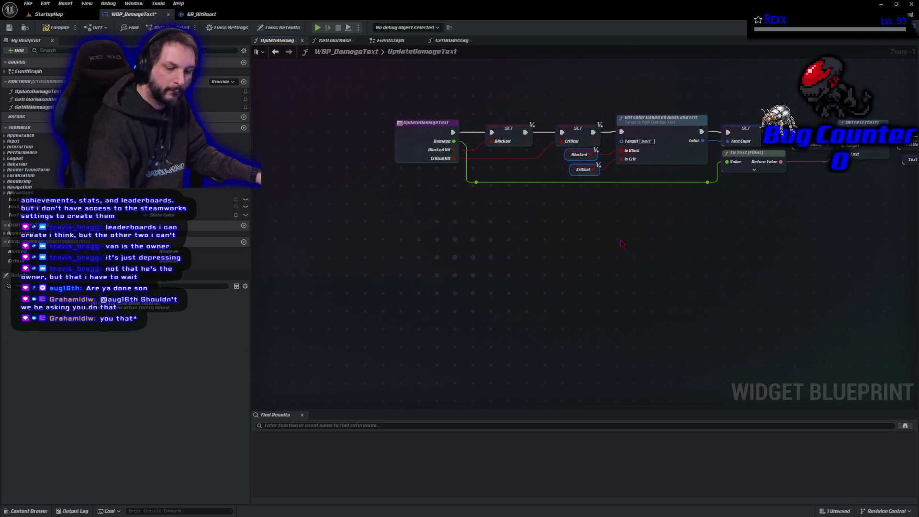
# Paste copies of the Blocked and Critical getters at the Get Hit Message node, then compile and save
pyautogui.moveTo(813, 238); pyautogui.dragTo(761, 201)
pyautogui.hotkey('ctrl', 'v')
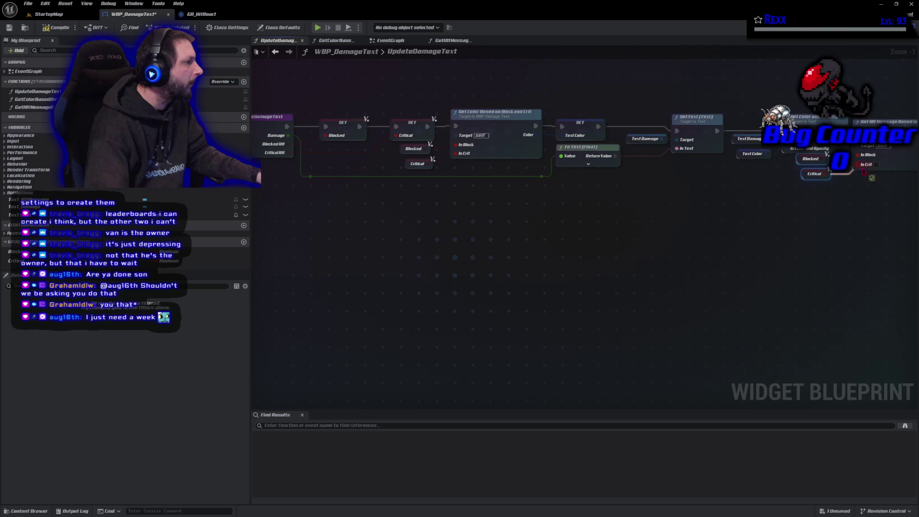
pyautogui.click(50, 28)
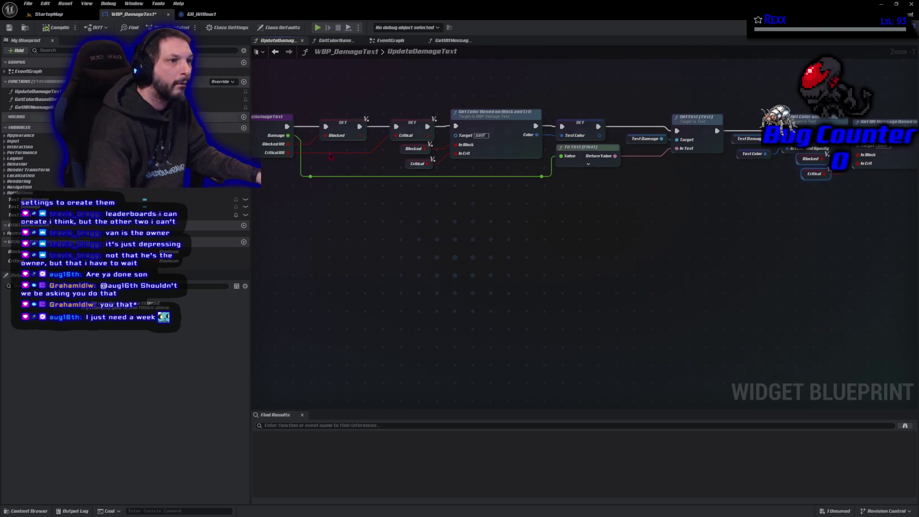
pyautogui.hotkey('ctrl', 's')
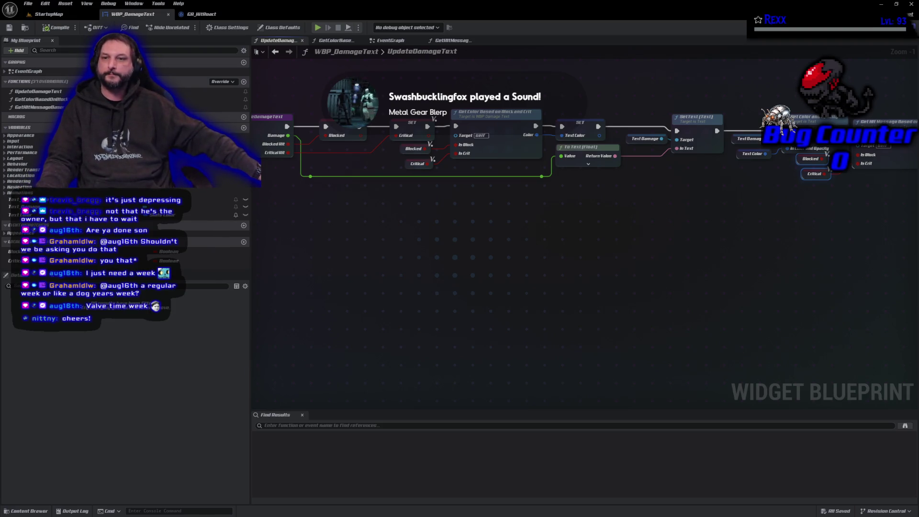
# Run the second Set Text after Get Hit Message, lower the Text Hit Message node, and save the widget
pyautogui.moveTo(398, 255)
pyautogui.mouseDown()
pyautogui.moveTo(377, 269)
pyautogui.moveTo(338, 268)
pyautogui.moveTo(439, 304)
pyautogui.moveTo(306, 296)
pyautogui.mouseUp()
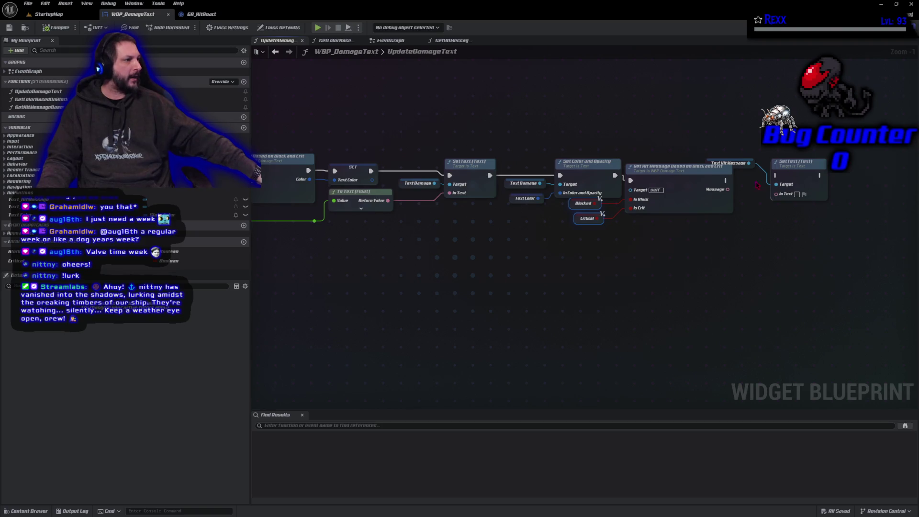
pyautogui.moveTo(725, 180)
pyautogui.mouseDown()
pyautogui.moveTo(776, 176)
pyautogui.moveTo(763, 199)
pyautogui.moveTo(823, 177)
pyautogui.mouseUp()
pyautogui.moveTo(710, 164)
pyautogui.mouseDown()
pyautogui.moveTo(738, 186)
pyautogui.moveTo(740, 203)
pyautogui.mouseUp()
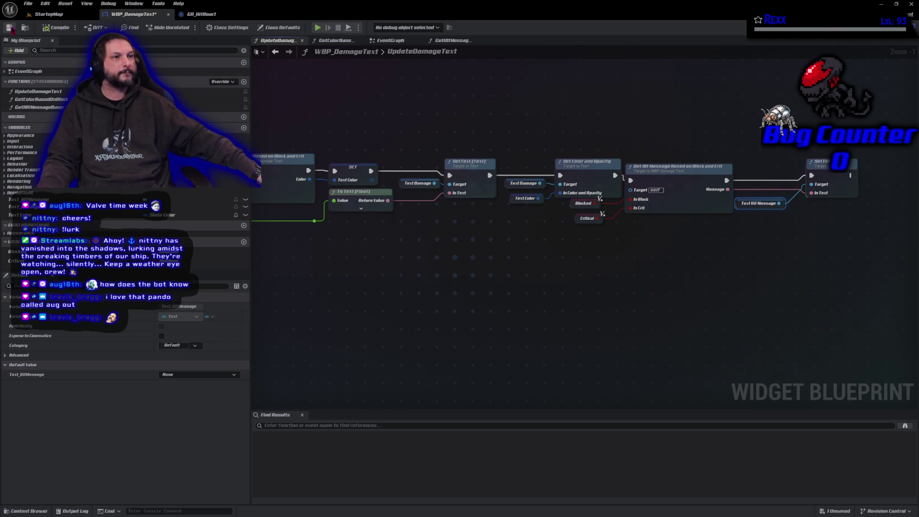
pyautogui.click(9, 27)
pyautogui.click(48, 14)
pyautogui.click(182, 27)
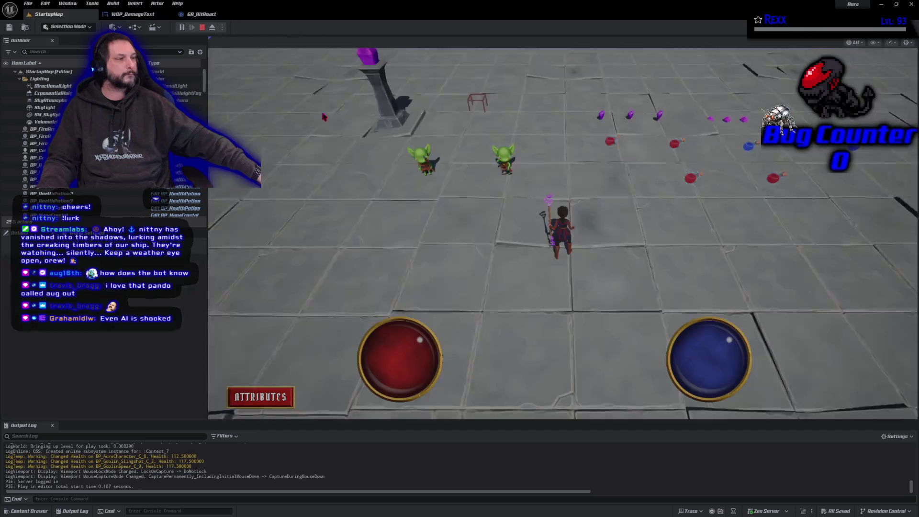
pyautogui.click(505, 165)
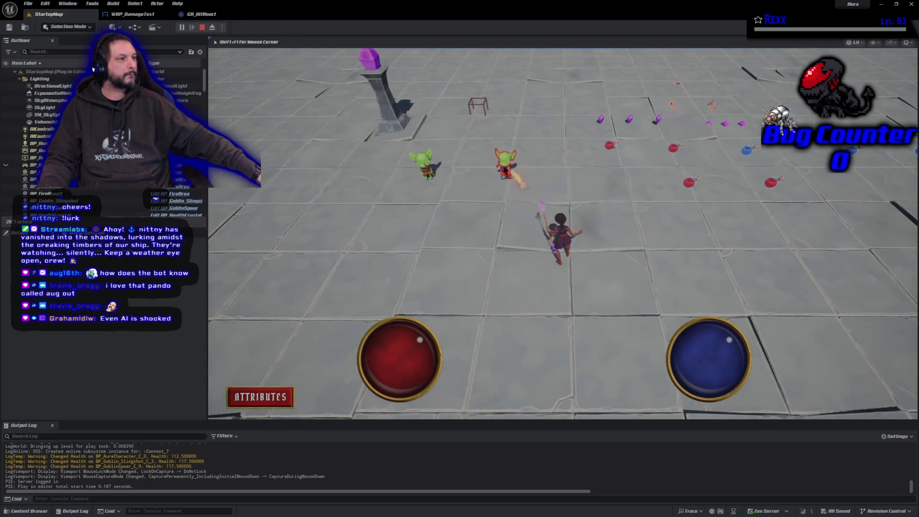
pyautogui.click(504, 167)
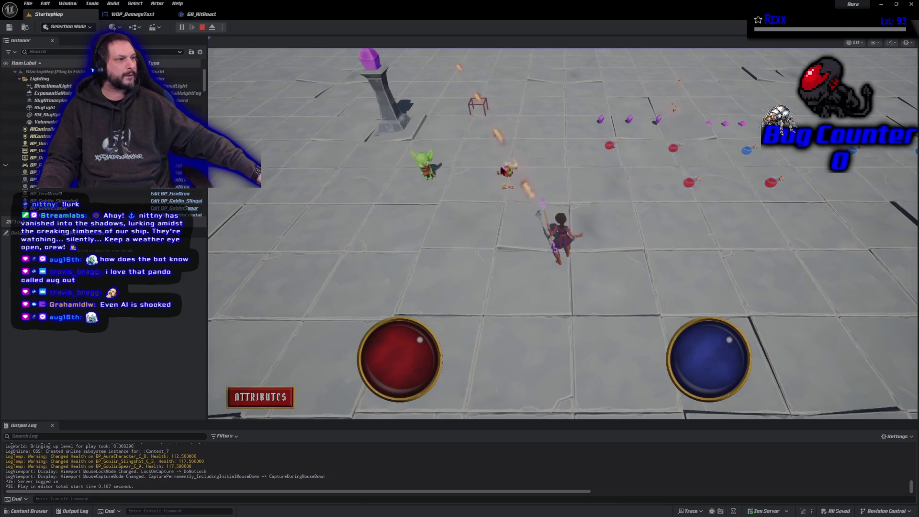
pyautogui.click(424, 165)
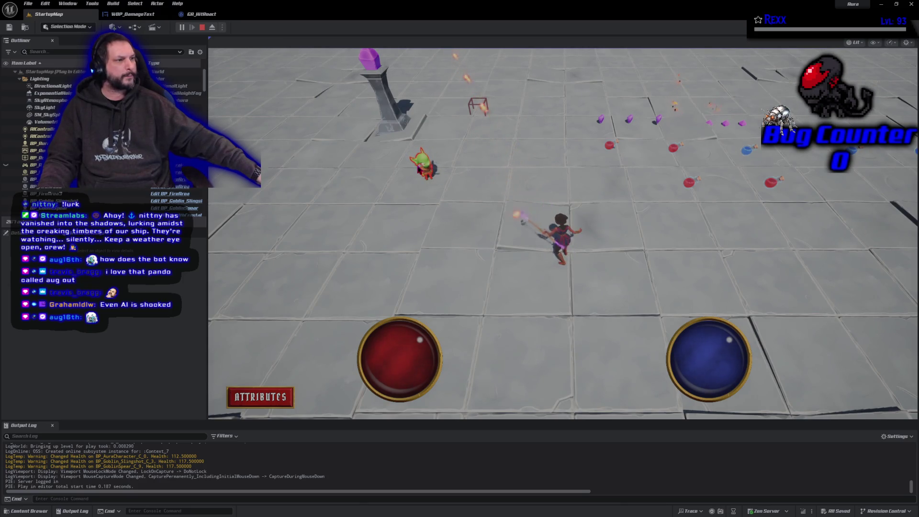
pyautogui.click(427, 165)
pyautogui.click(426, 164)
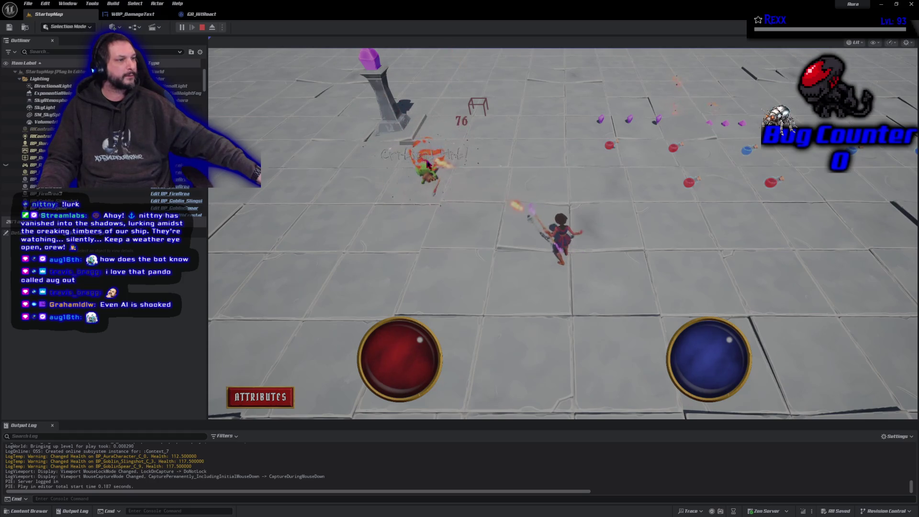
pyautogui.press('Escape')
pyautogui.click(133, 14)
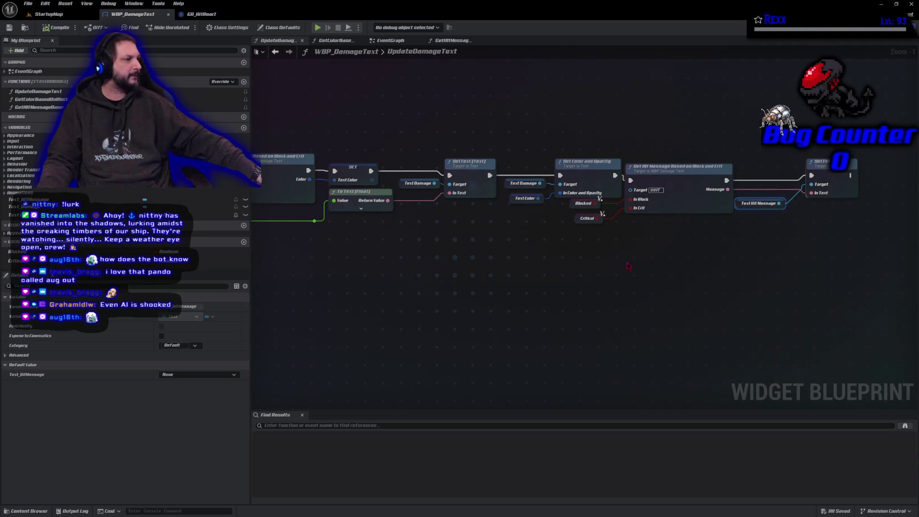
pyautogui.moveTo(691, 259)
pyautogui.mouseDown()
pyautogui.moveTo(557, 226)
pyautogui.moveTo(616, 205)
pyautogui.moveTo(612, 247)
pyautogui.mouseUp()
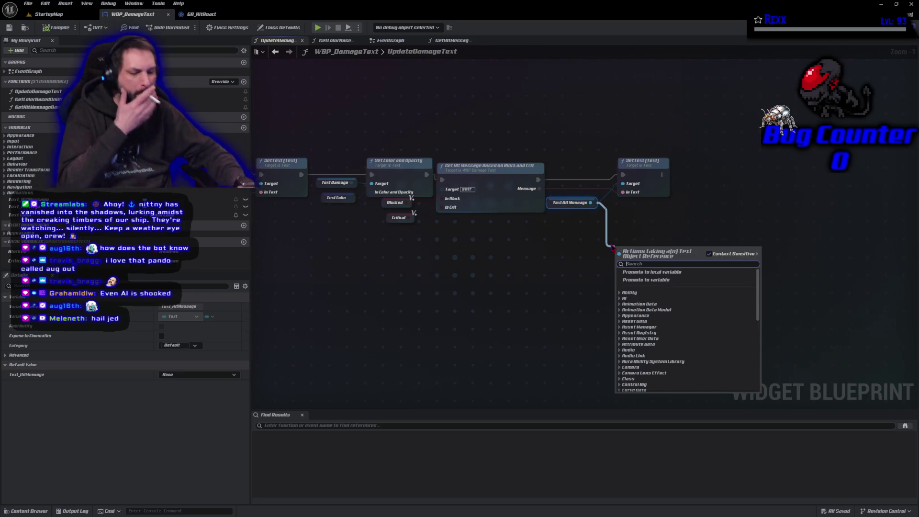
pyautogui.write('set t')
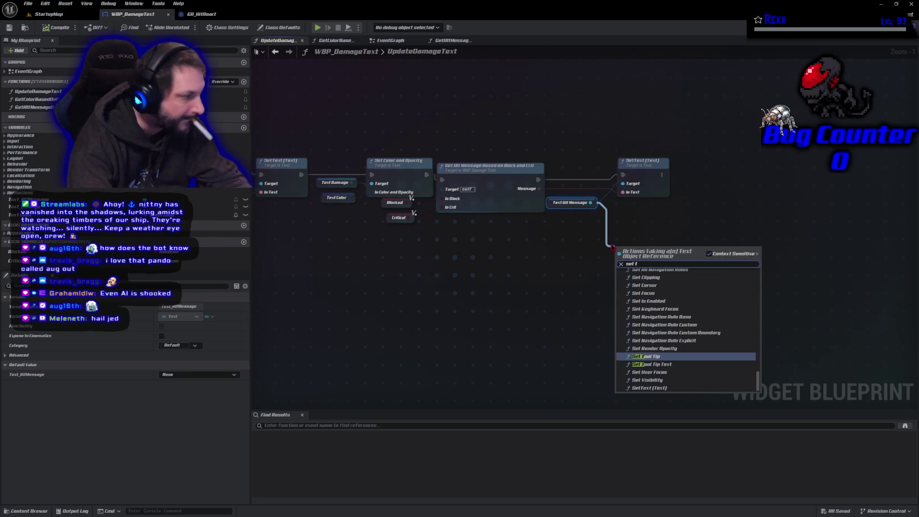
pyautogui.press('BackSpace')
pyautogui.write('style')
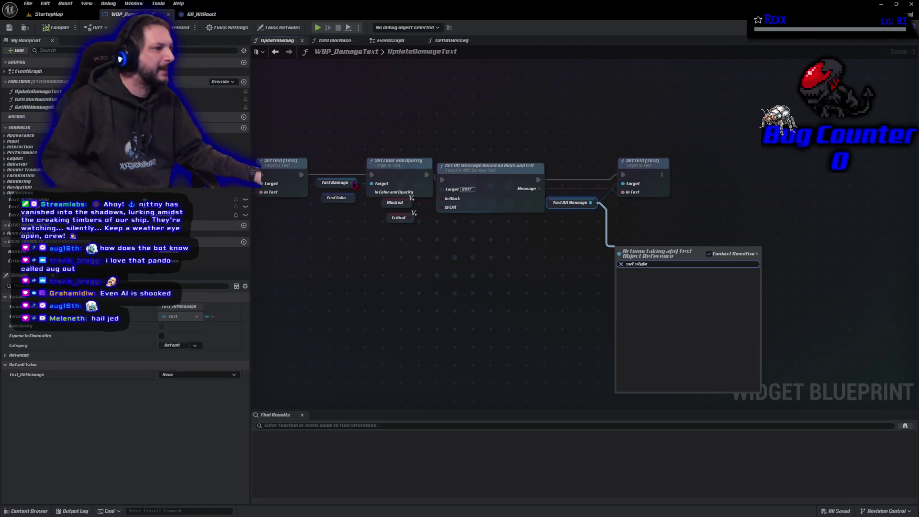
pyautogui.press('Escape')
pyautogui.moveTo(391, 285)
pyautogui.mouseDown()
pyautogui.moveTo(508, 257)
pyautogui.moveTo(370, 234)
pyautogui.mouseUp()
pyautogui.click(444, 130)
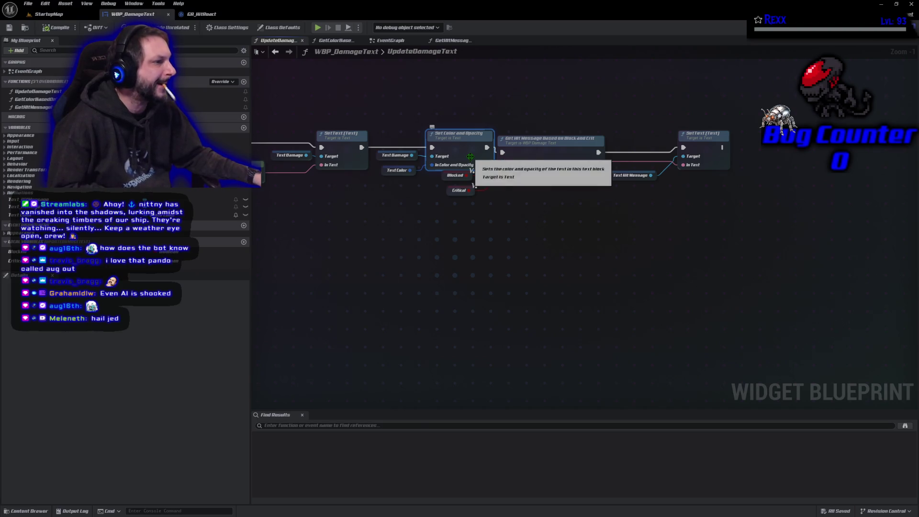
pyautogui.doubleClick(462, 135)
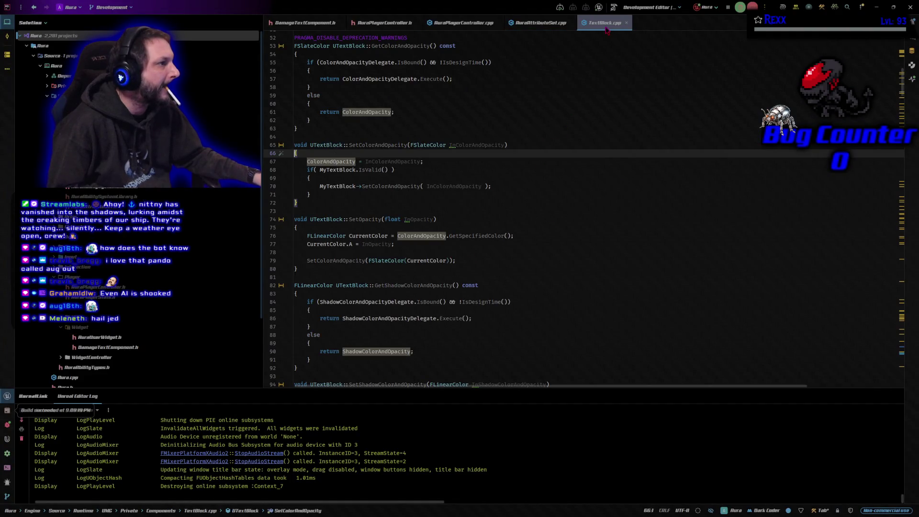
pyautogui.click(626, 22)
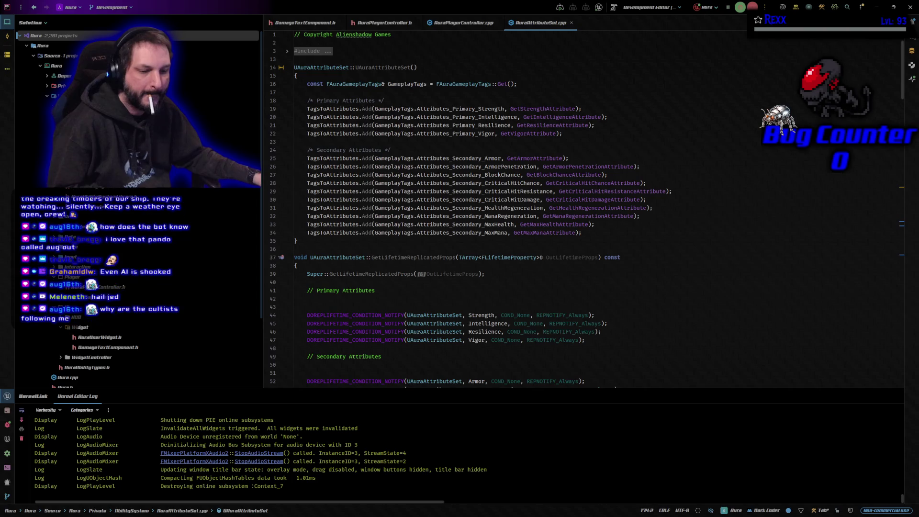
pyautogui.hotkey('alt', 'Tab')
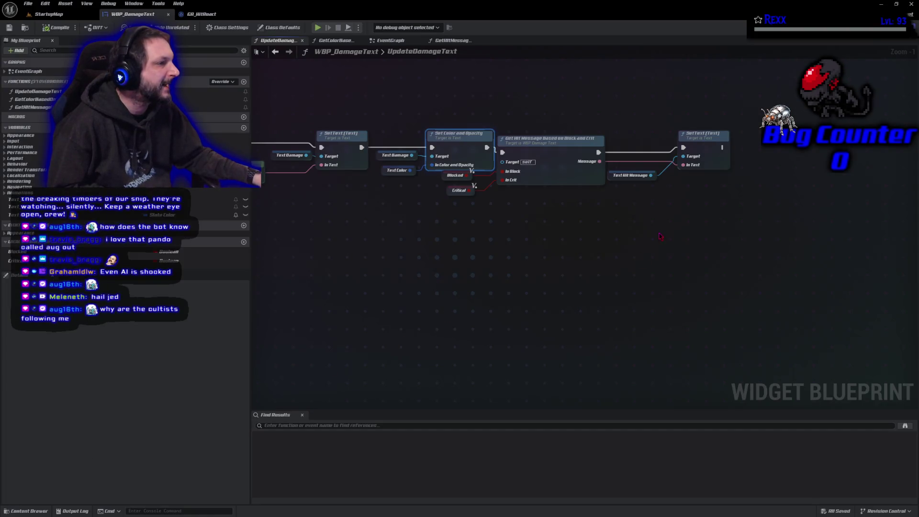
# Add a Set Color and Opacity node off the Text Hit Message pin beside Set Text
pyautogui.moveTo(651, 175); pyautogui.dragTo(661, 205)
pyautogui.write('set color and')
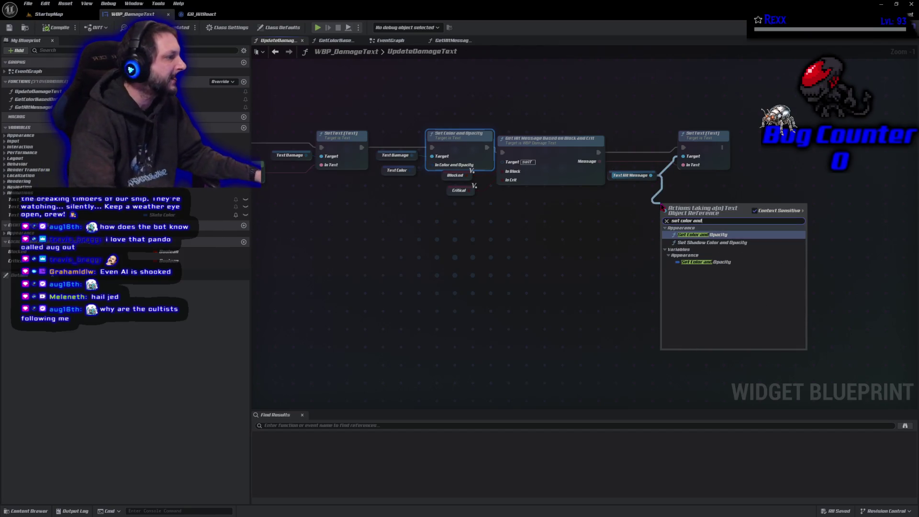
pyautogui.click(706, 262)
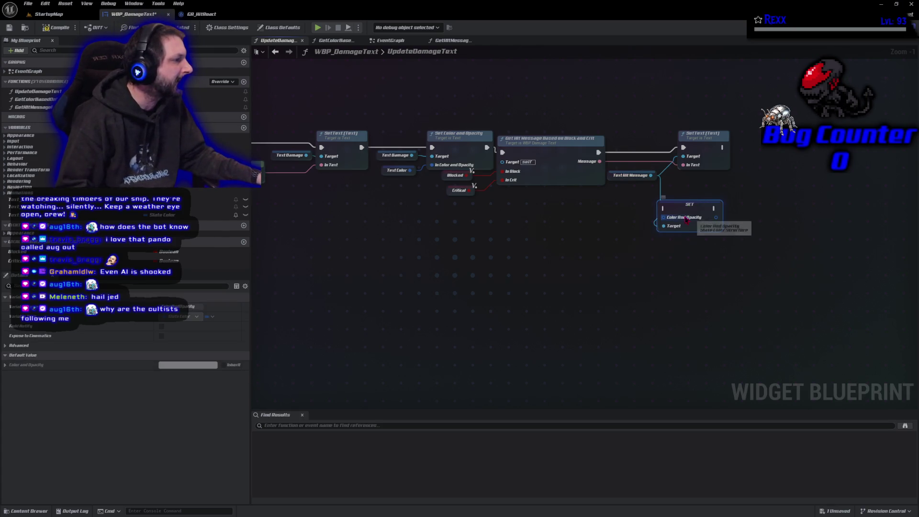
pyautogui.moveTo(680, 212)
pyautogui.mouseDown()
pyautogui.moveTo(785, 165)
pyautogui.moveTo(772, 152)
pyautogui.mouseUp()
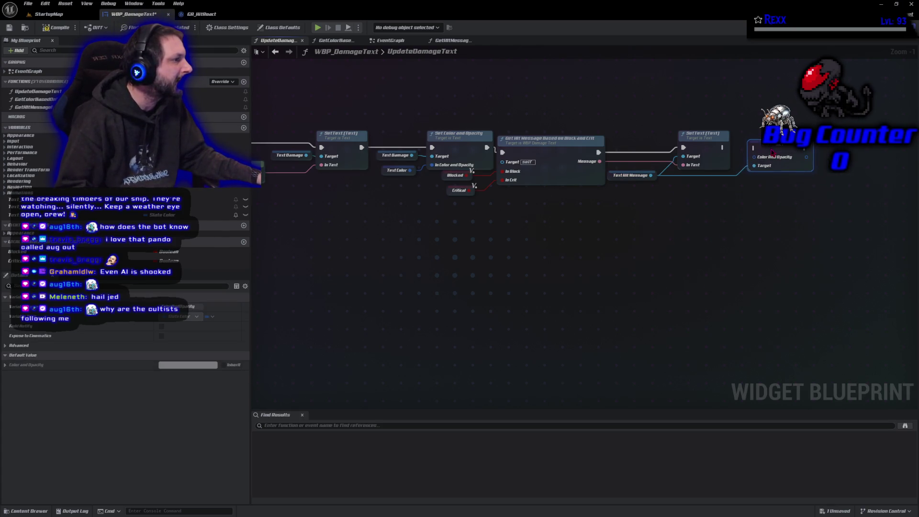
pyautogui.click(397, 170)
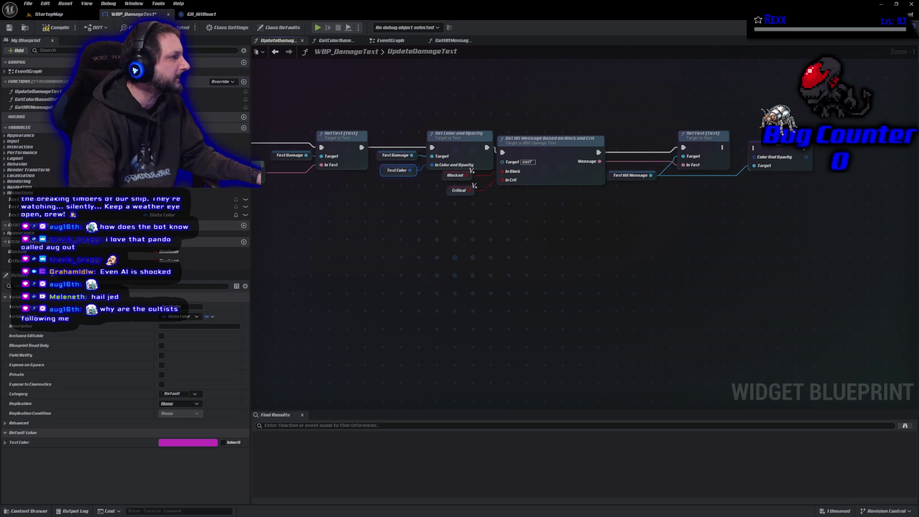
pyautogui.hotkey('ctrl', 'z')
pyautogui.hotkey('ctrl', 'z')
pyautogui.hotkey('ctrl', 'z')
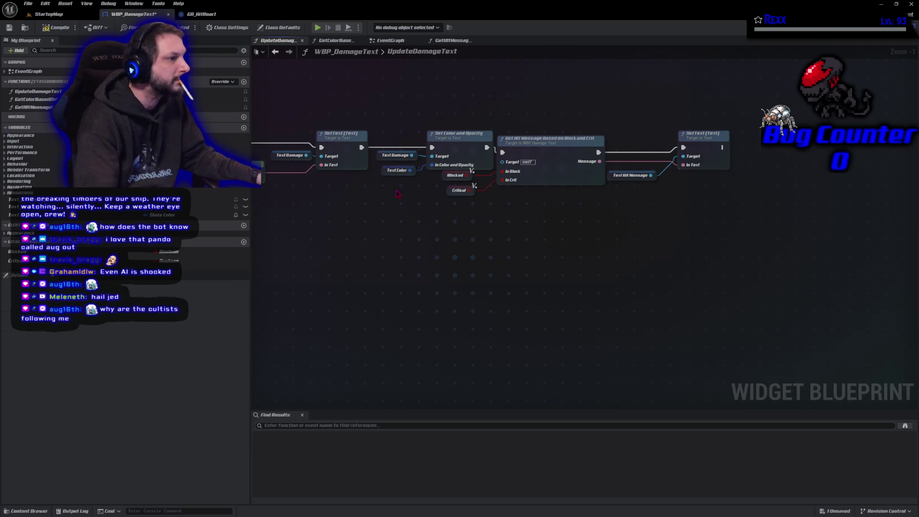
# Duplicate Text Color and Set Color and Opacity, running it after Set Text and targeting Text Hit Message
pyautogui.moveTo(415, 182); pyautogui.dragTo(433, 161)
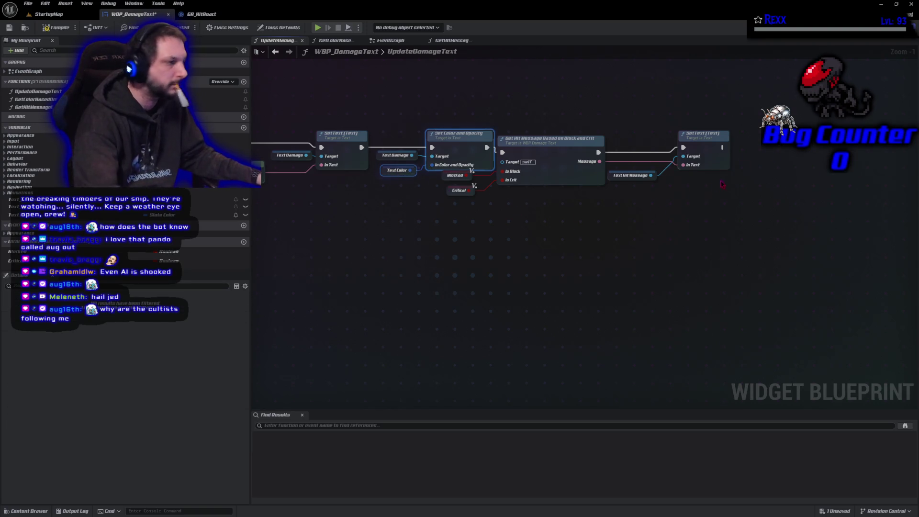
pyautogui.hotkey('ctrl', 'v')
pyautogui.click(627, 175)
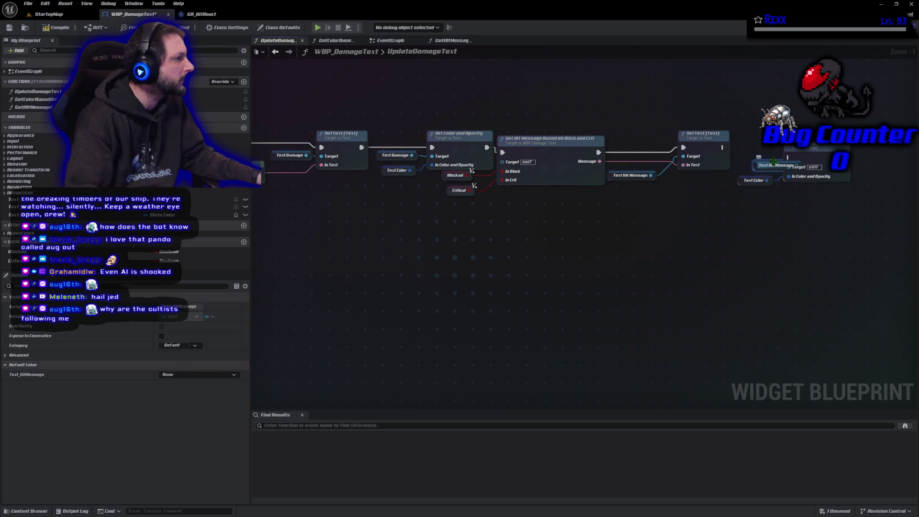
pyautogui.moveTo(722, 147)
pyautogui.mouseDown()
pyautogui.moveTo(794, 154)
pyautogui.moveTo(741, 161)
pyautogui.moveTo(799, 158)
pyautogui.mouseUp()
pyautogui.moveTo(743, 181); pyautogui.dragTo(751, 176)
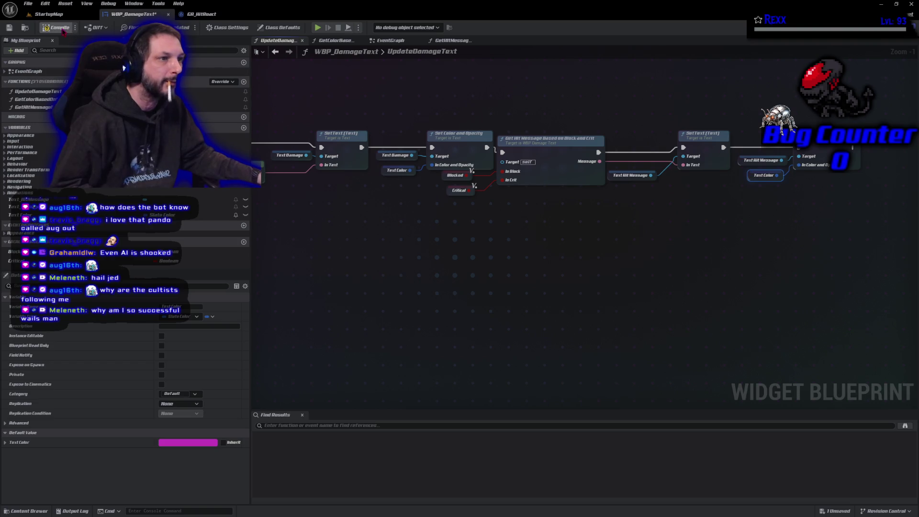
# Save the widget blueprint and launch a play test with Alt+P
pyautogui.click(30, 4)
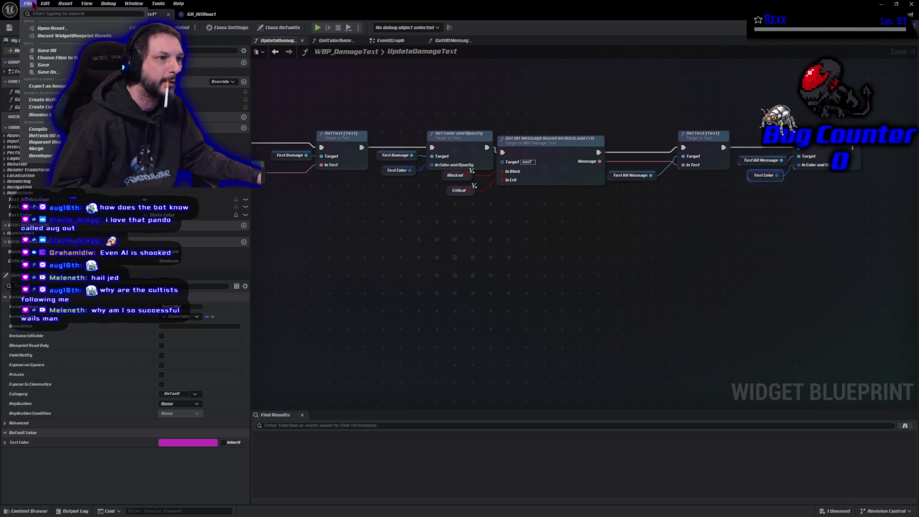
pyautogui.click(46, 51)
pyautogui.hotkey('alt', 'p')
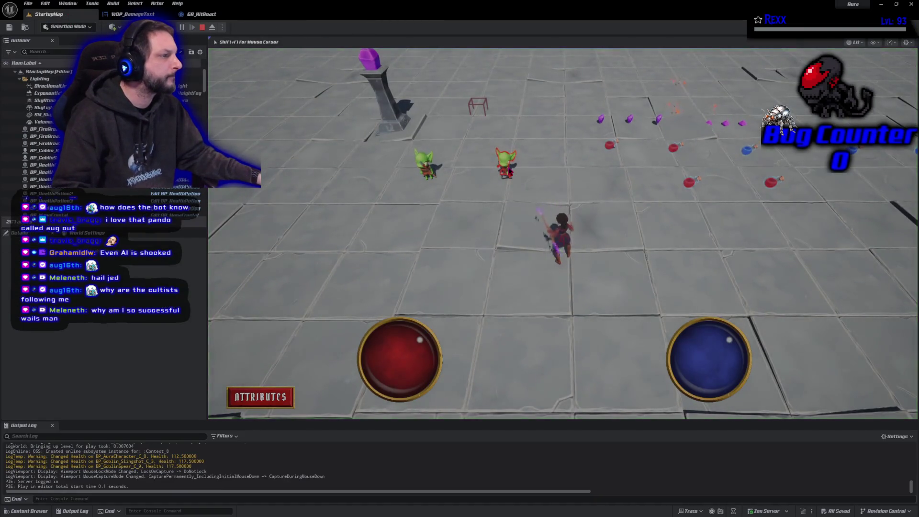
# Fire six fireballs at the goblin and watch the damage numbers appear
pyautogui.click(507, 167)
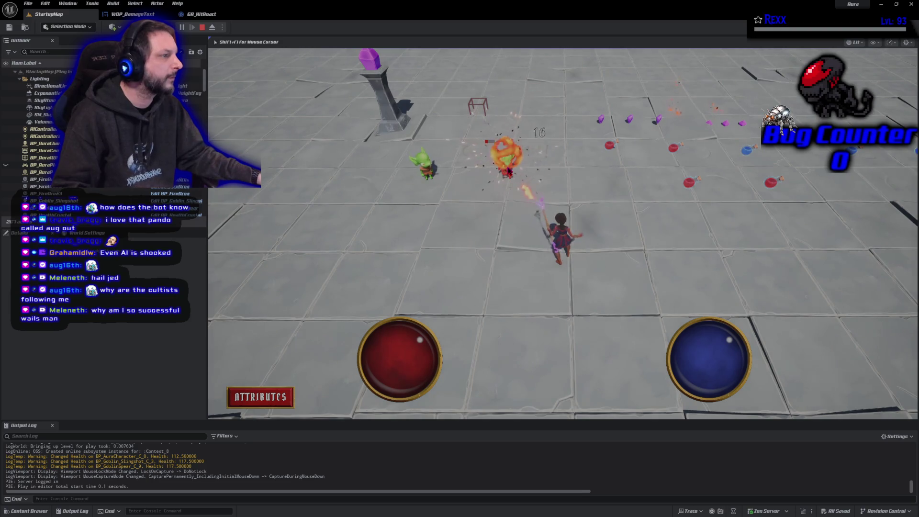
pyautogui.click(421, 162)
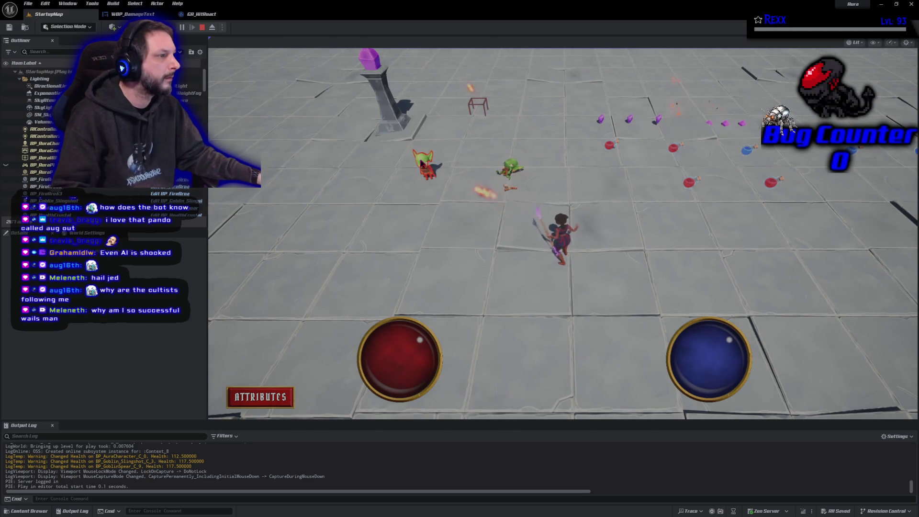
pyautogui.click(421, 163)
pyautogui.click(421, 163)
pyautogui.click(421, 163)
pyautogui.click(421, 162)
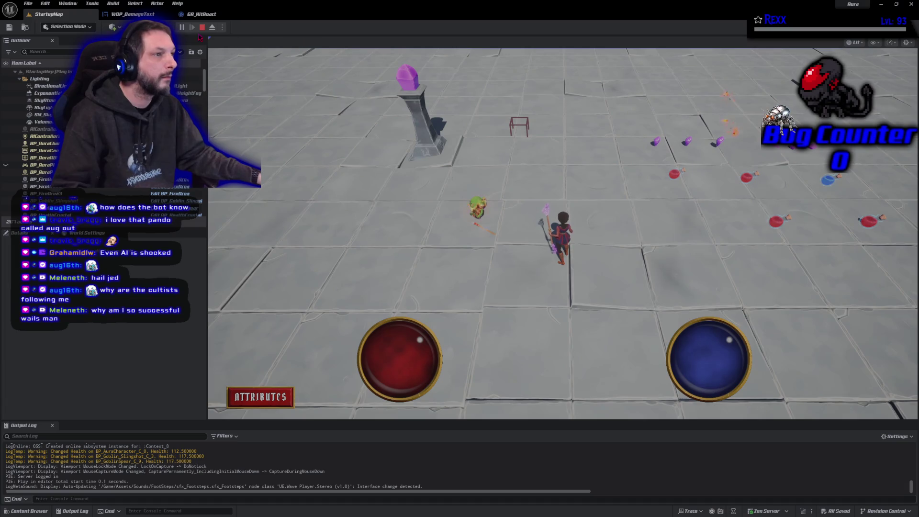
# Restart the play session and fire four more fireballs at the goblin to check the damage text
pyautogui.click(203, 28)
pyautogui.click(185, 27)
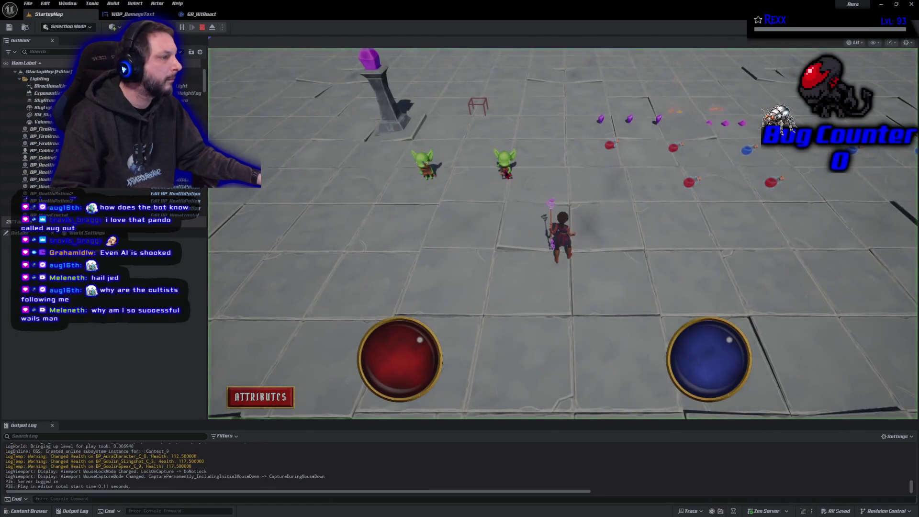
pyautogui.click(504, 163)
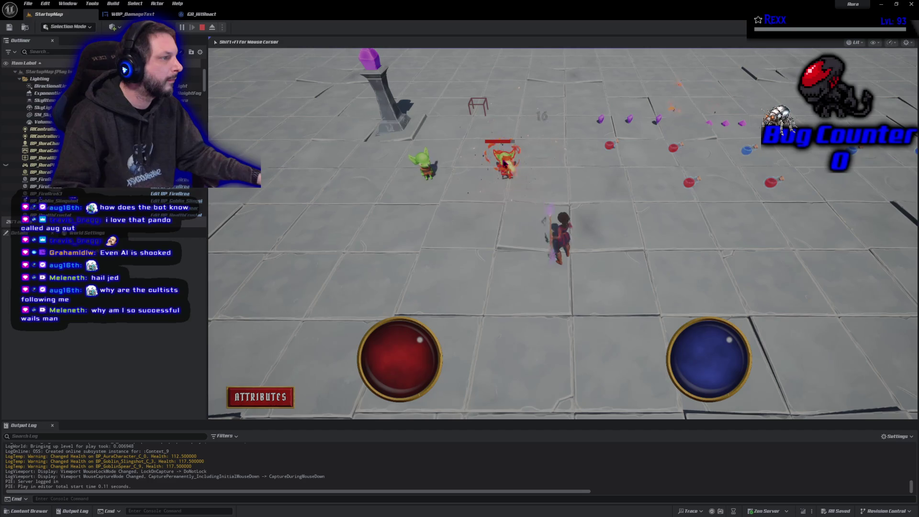
pyautogui.click(503, 164)
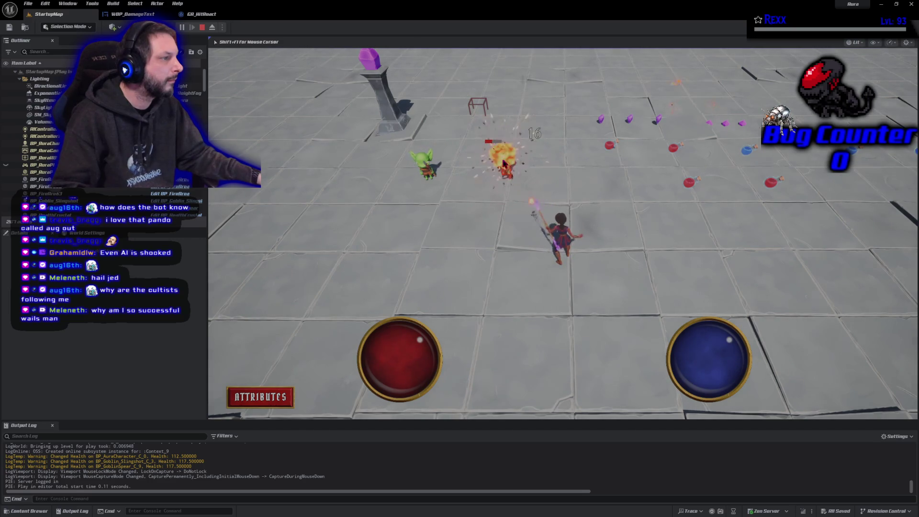
pyautogui.click(424, 166)
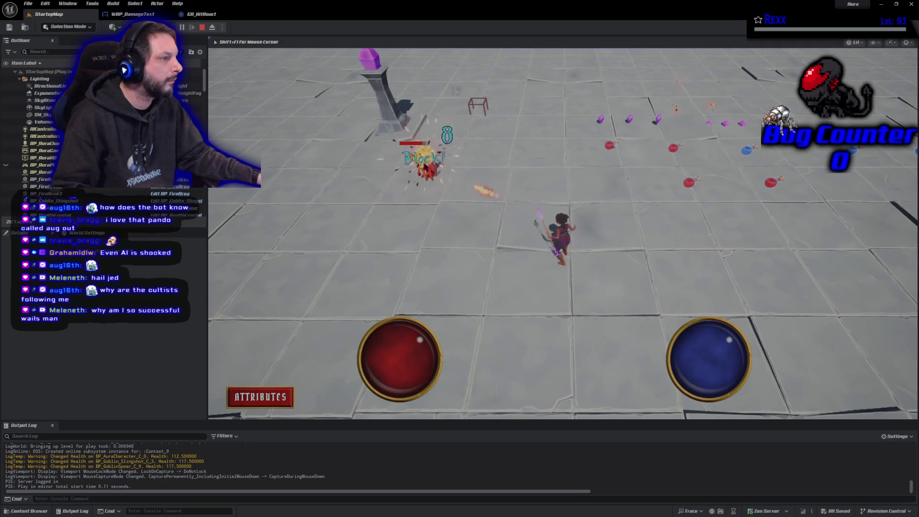
pyautogui.click(424, 165)
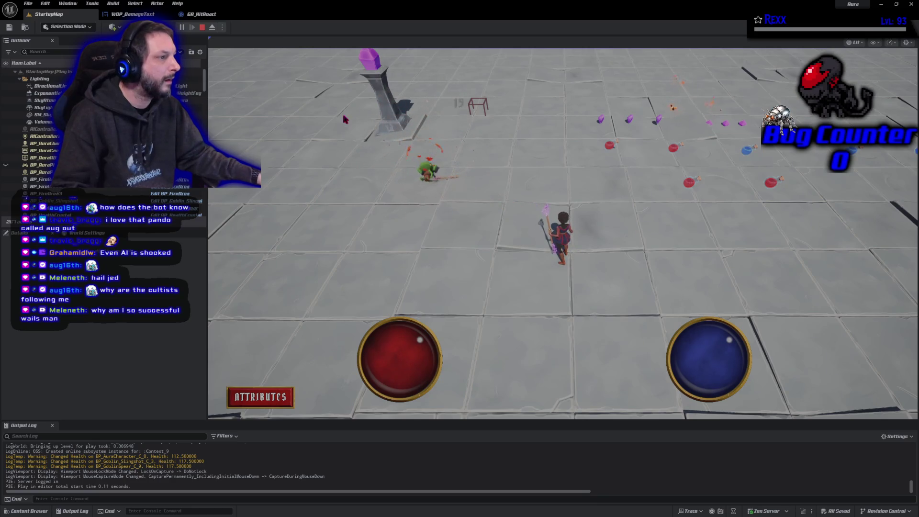
# Restart the session and keep firing at the second goblin to see critical-hit damage, then stop
pyautogui.click(203, 27)
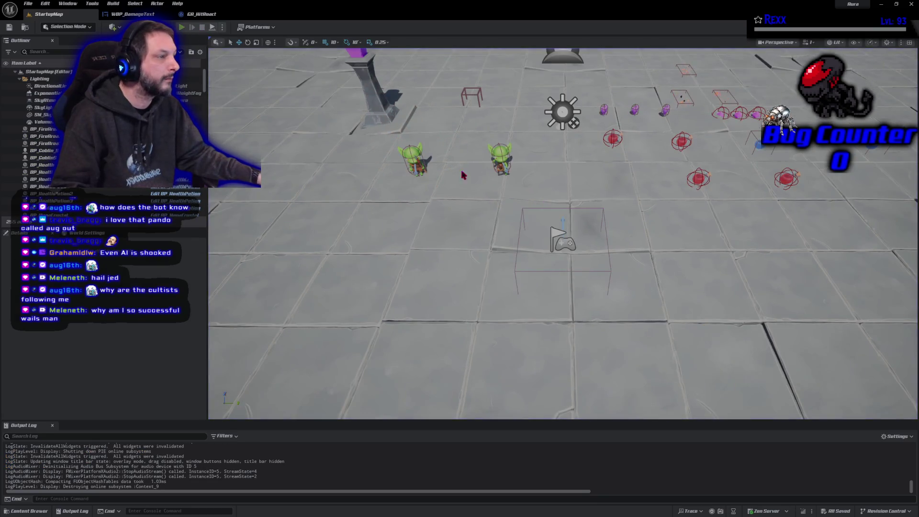
pyautogui.click(182, 27)
pyautogui.click(505, 164)
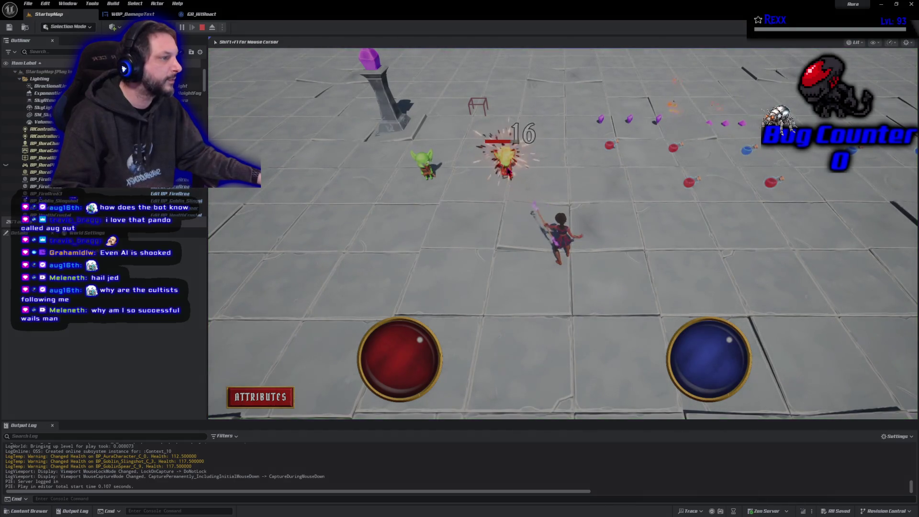
pyautogui.click(507, 170)
pyautogui.click(441, 181)
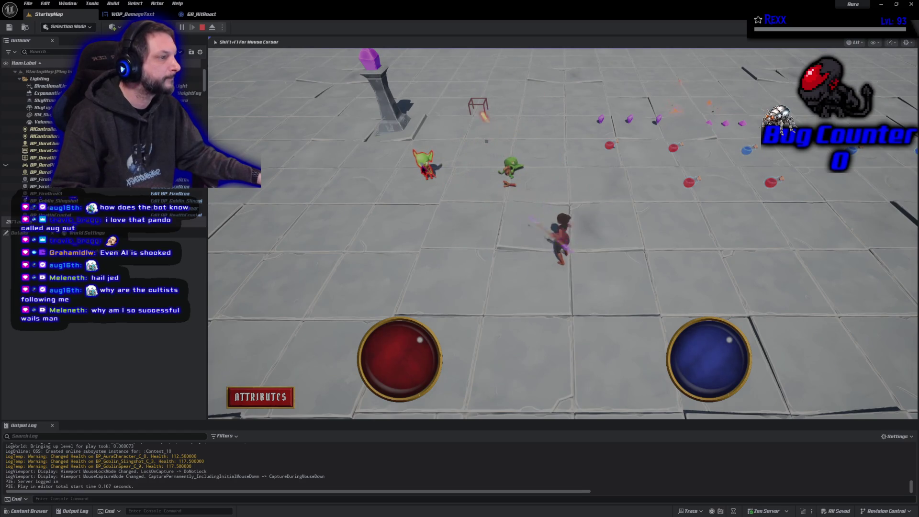
pyautogui.click(431, 170)
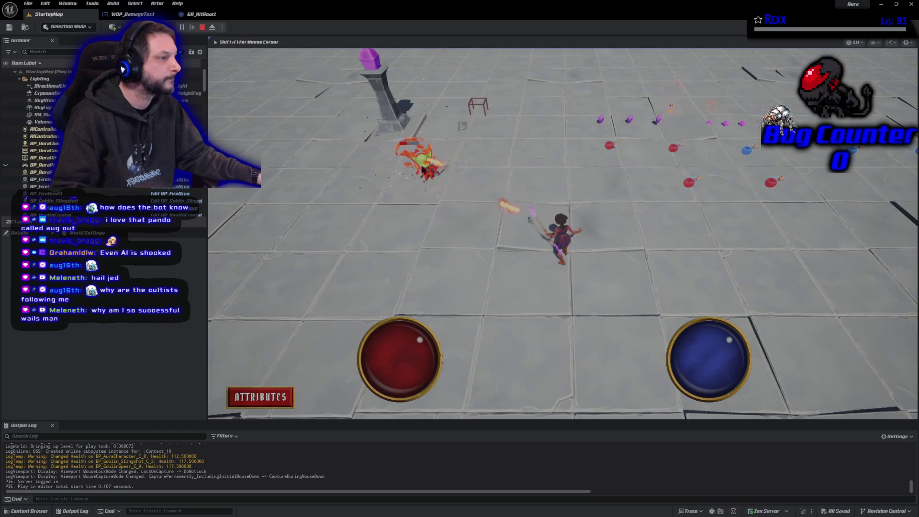
pyautogui.click(429, 171)
pyautogui.click(428, 172)
pyautogui.click(202, 28)
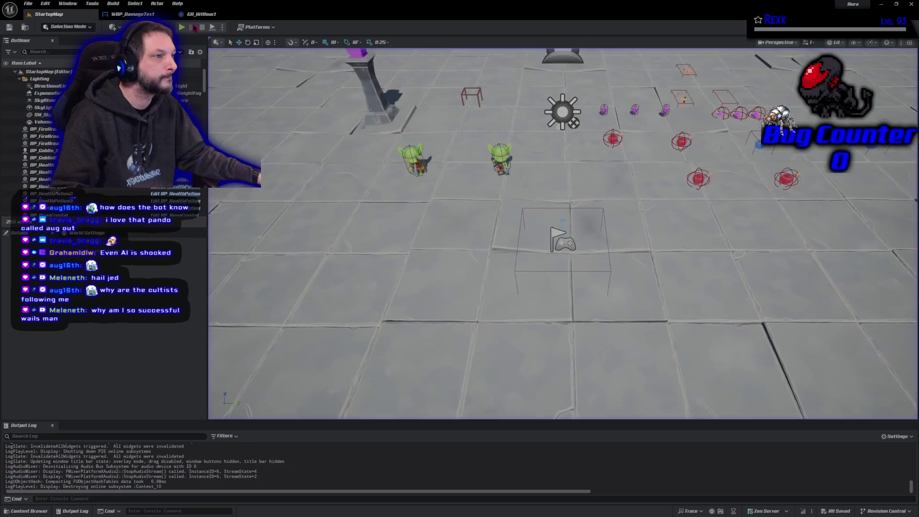
# Start a new session, fireball the left and right goblins, then stop playing
pyautogui.hotkey('alt', 'p')
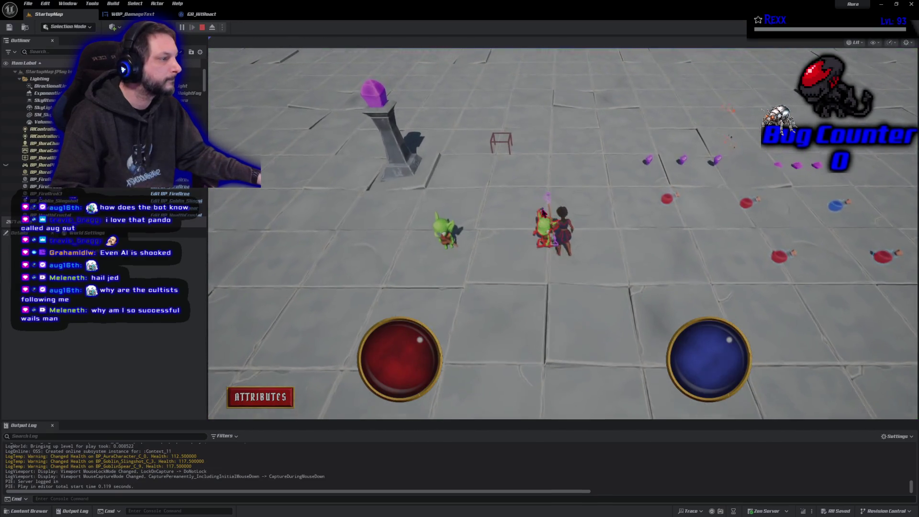
pyautogui.click(437, 308)
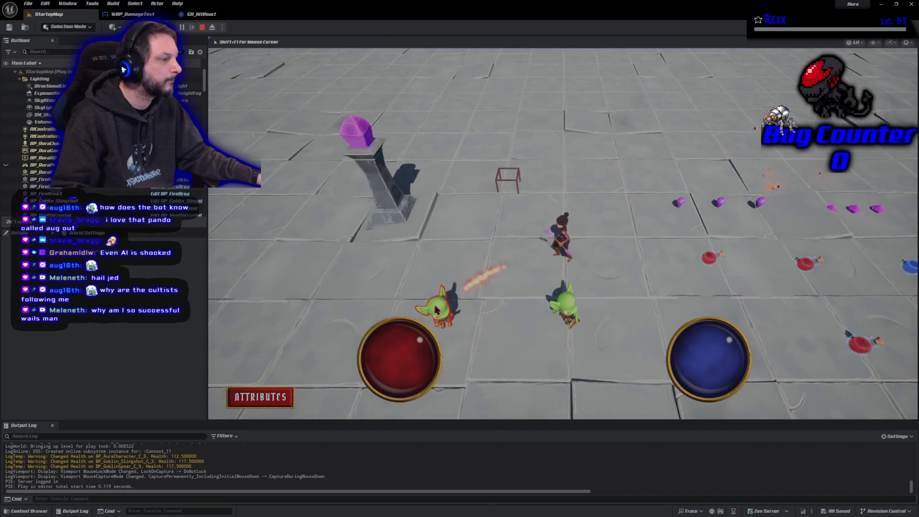
pyautogui.click(436, 308)
pyautogui.click(555, 311)
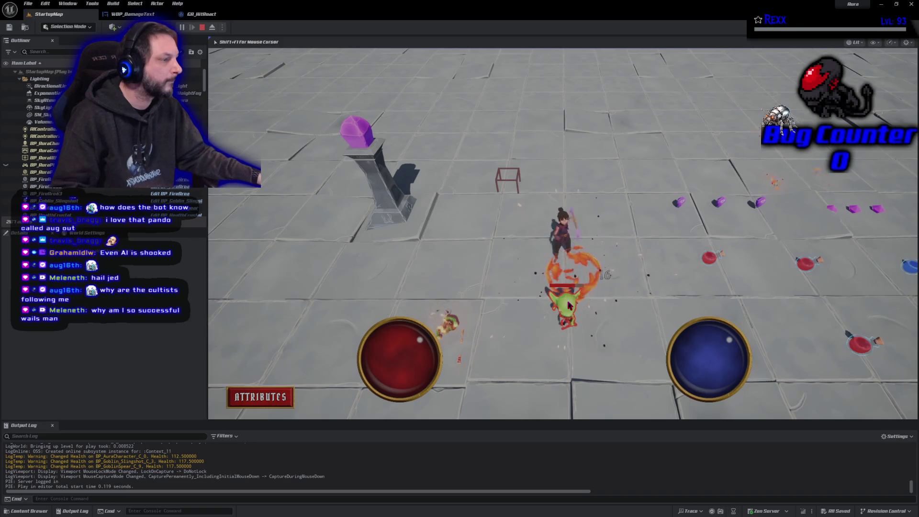
pyautogui.click(568, 305)
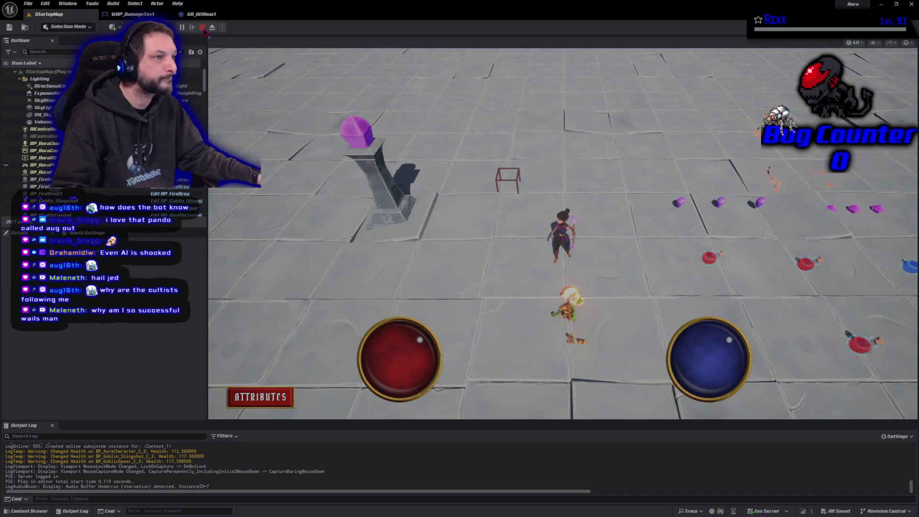
pyautogui.click(202, 27)
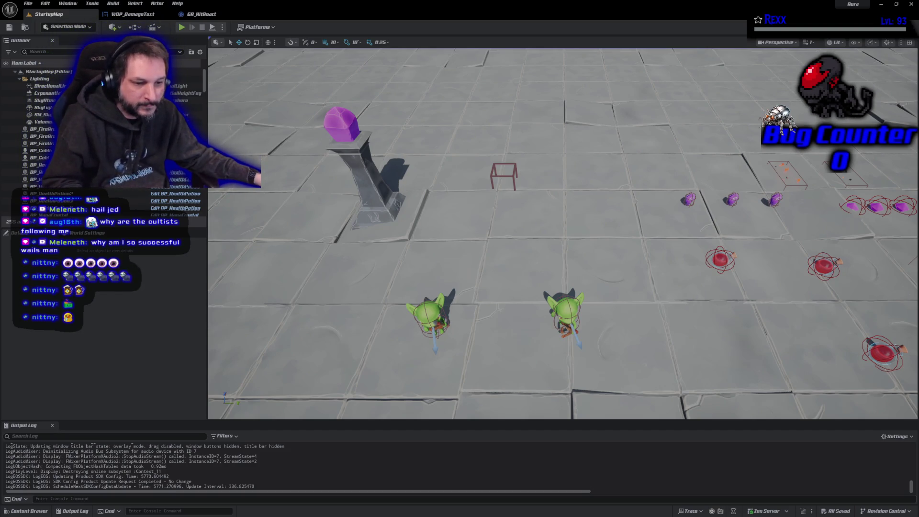
# Nudge the viewport camera with the arrow keys, then return to the WBP_DamageText UpdateDamageText graph
pyautogui.press('Up')
pyautogui.press('Left')
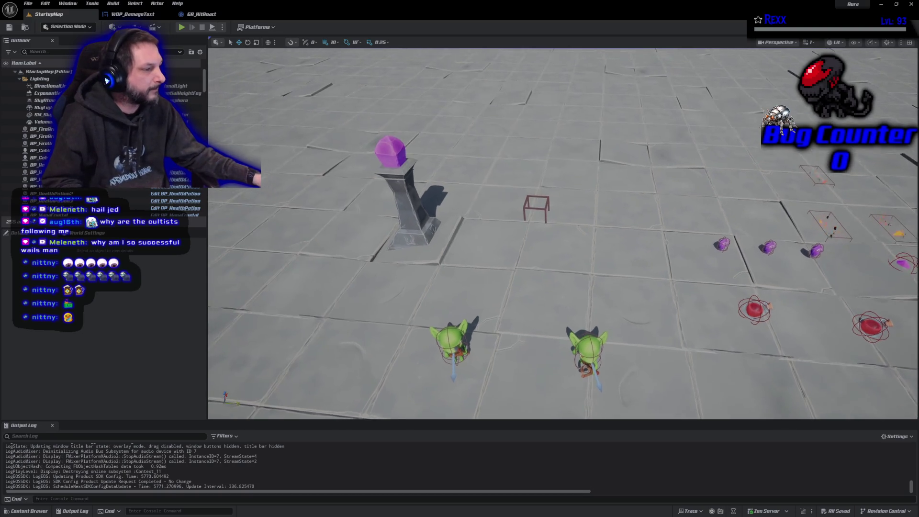
pyautogui.press('Down')
pyautogui.press('Right')
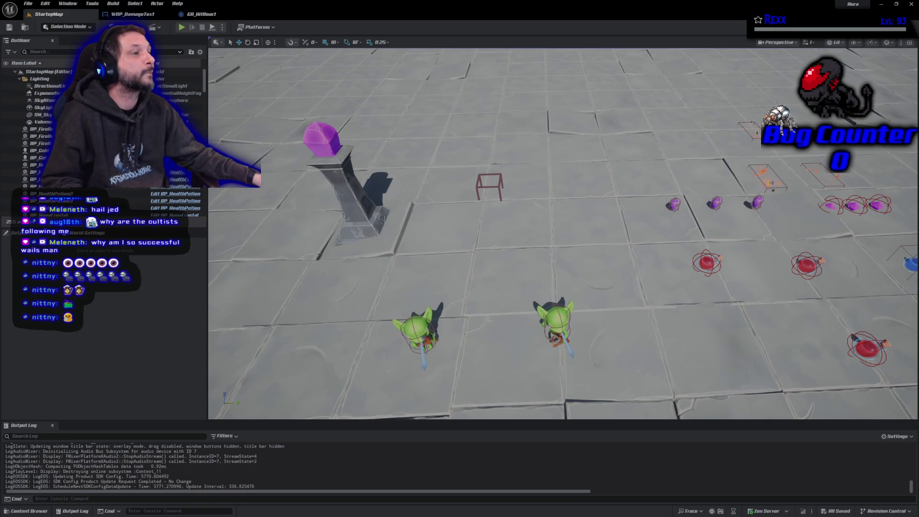
pyautogui.click(126, 14)
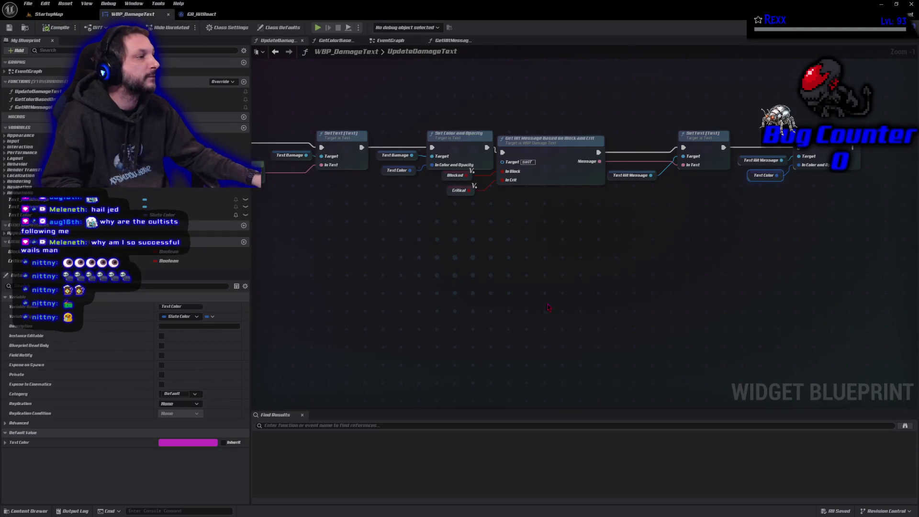
# Nudge the Get Hit Message node and its Text Hit Message getter right, then save
pyautogui.moveTo(697, 258)
pyautogui.mouseDown()
pyautogui.moveTo(423, 273)
pyautogui.moveTo(497, 258)
pyautogui.mouseUp()
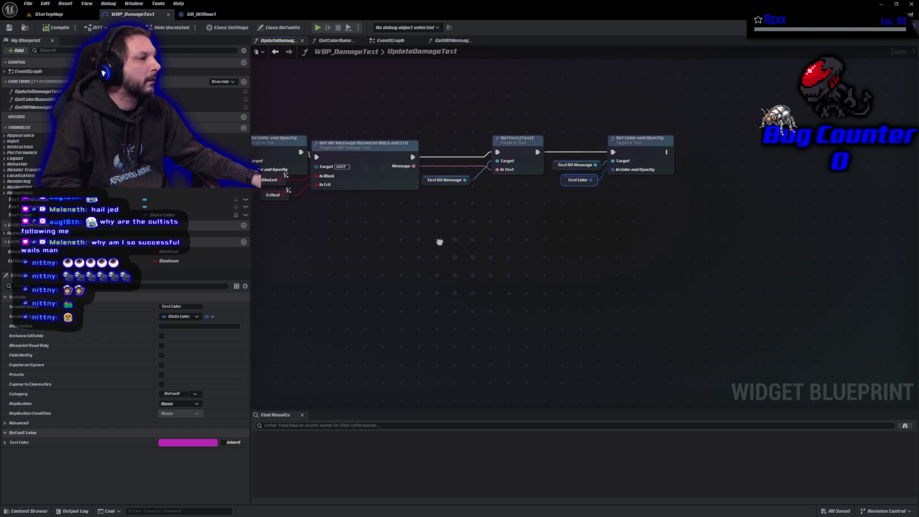
pyautogui.click(428, 149)
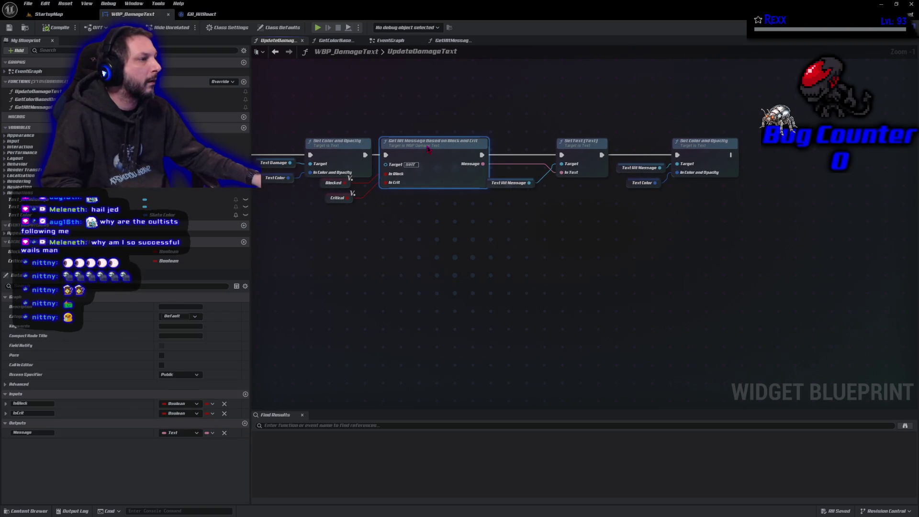
pyautogui.moveTo(490, 191); pyautogui.dragTo(494, 190)
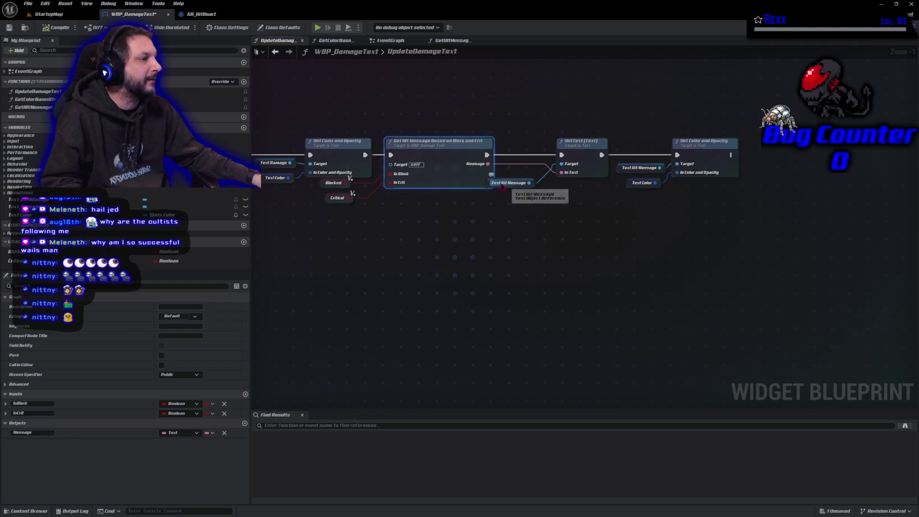
pyautogui.moveTo(500, 180)
pyautogui.mouseDown()
pyautogui.moveTo(521, 186)
pyautogui.moveTo(511, 176)
pyautogui.mouseUp()
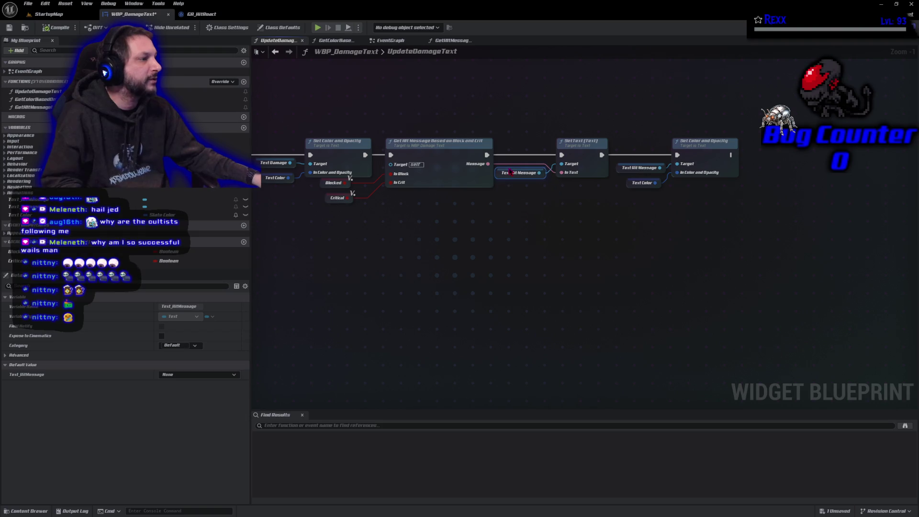
pyautogui.click(9, 27)
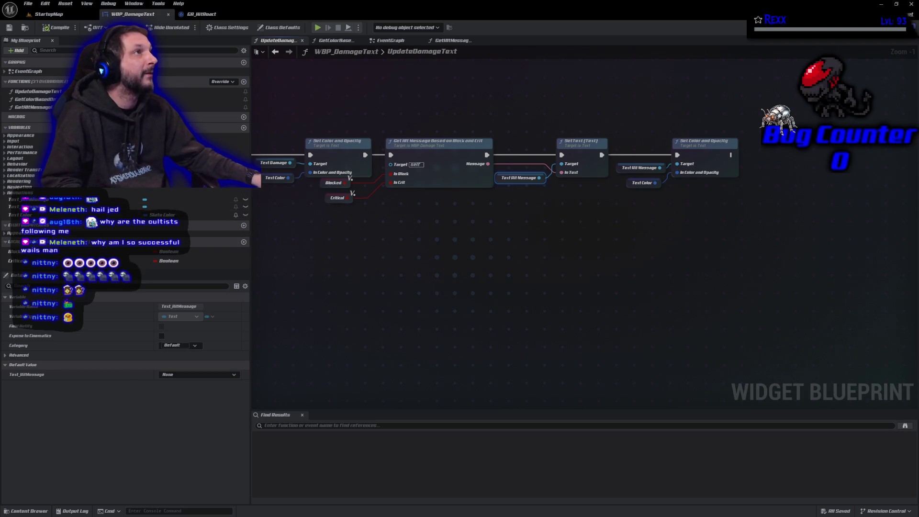
# Shift the Set Text and Set Color and Opacity nodes right to make room
pyautogui.moveTo(384, 312)
pyautogui.mouseDown()
pyautogui.moveTo(614, 338)
pyautogui.moveTo(906, 314)
pyautogui.mouseUp()
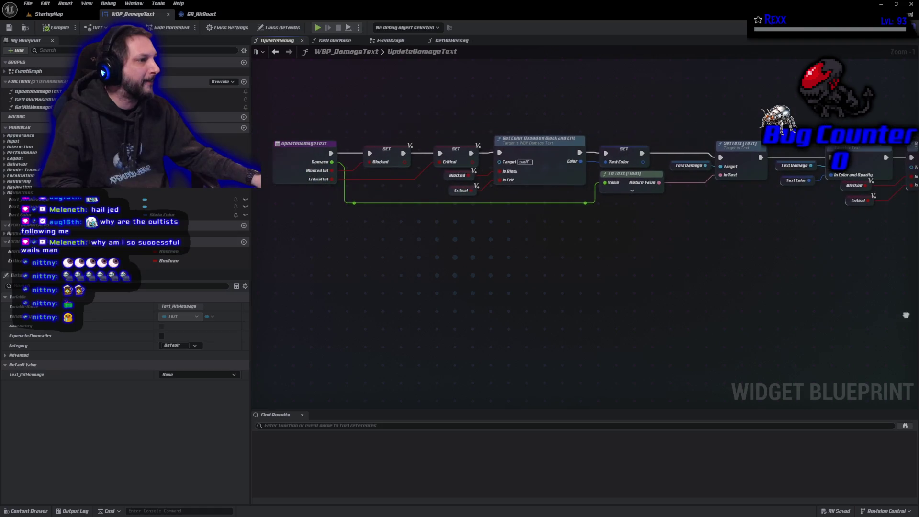
pyautogui.moveTo(380, 114); pyautogui.dragTo(451, 157)
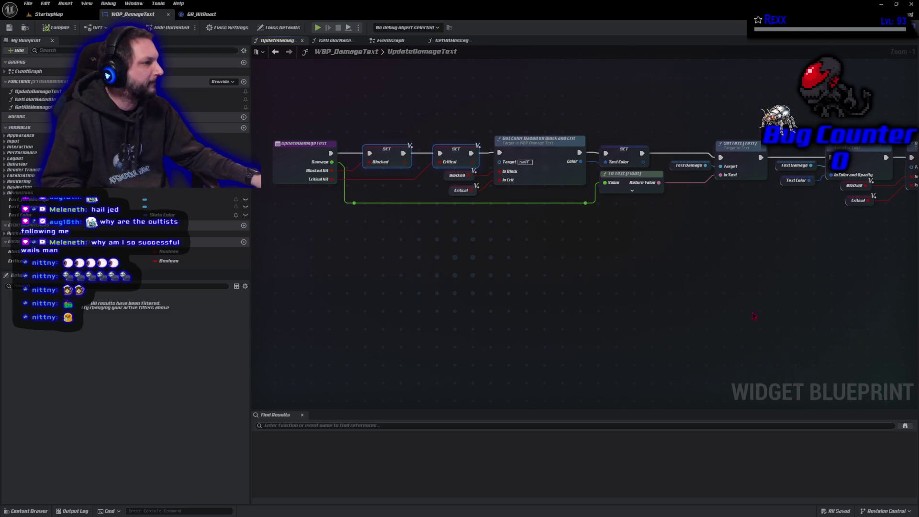
pyautogui.moveTo(764, 305)
pyautogui.mouseDown()
pyautogui.moveTo(566, 304)
pyautogui.moveTo(678, 324)
pyautogui.moveTo(406, 293)
pyautogui.moveTo(268, 309)
pyautogui.moveTo(147, 347)
pyautogui.mouseUp()
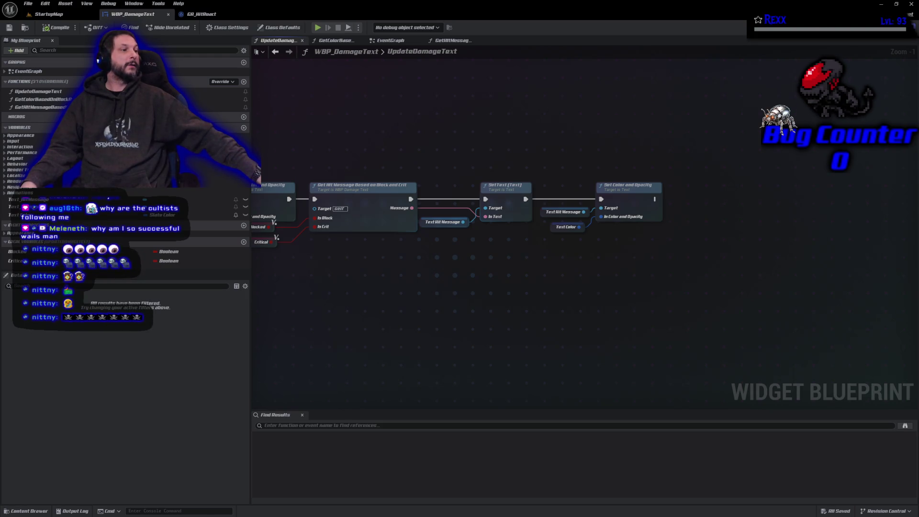
pyautogui.moveTo(418, 265); pyautogui.dragTo(665, 175)
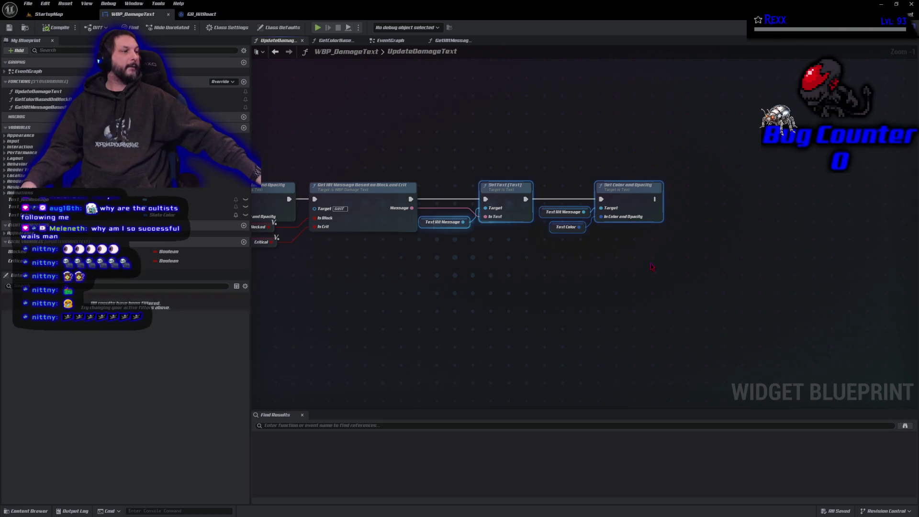
pyautogui.moveTo(627, 204); pyautogui.dragTo(728, 204)
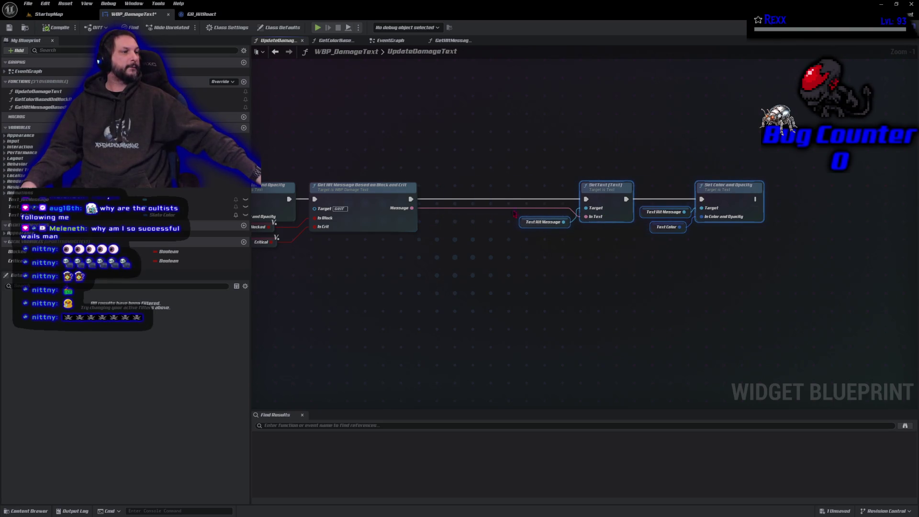
# Drag a wire from Get Hit Message's Message output to add a node
pyautogui.moveTo(411, 208); pyautogui.dragTo(434, 225)
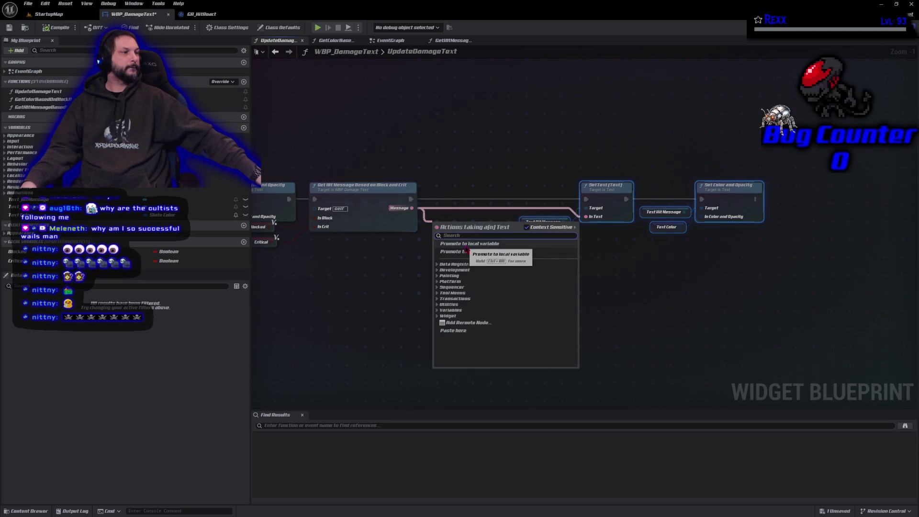
pyautogui.press('Escape')
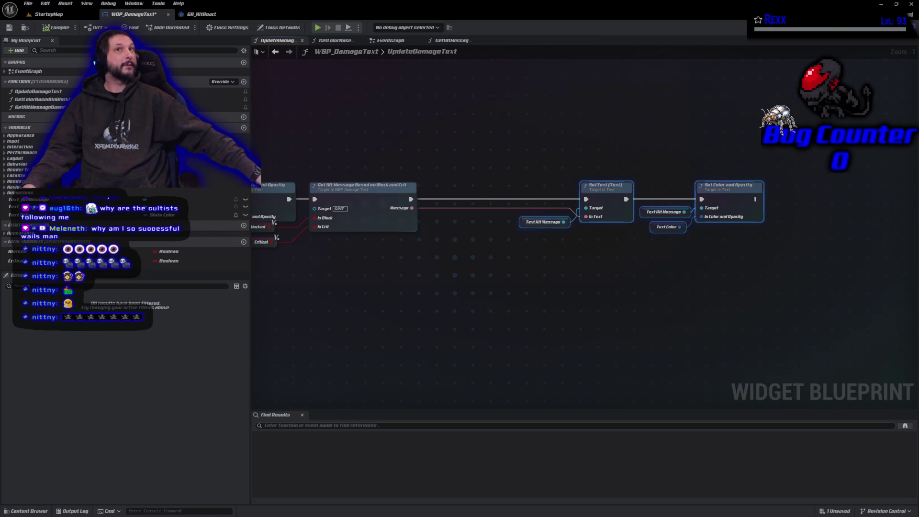
pyautogui.moveTo(411, 207); pyautogui.dragTo(437, 212)
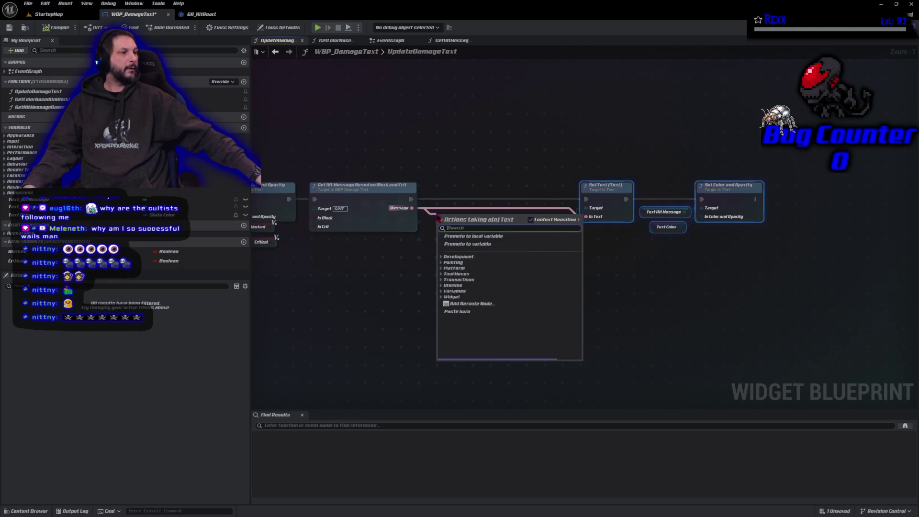
# Promote Message to a local variable named HitMessage
pyautogui.click(459, 305)
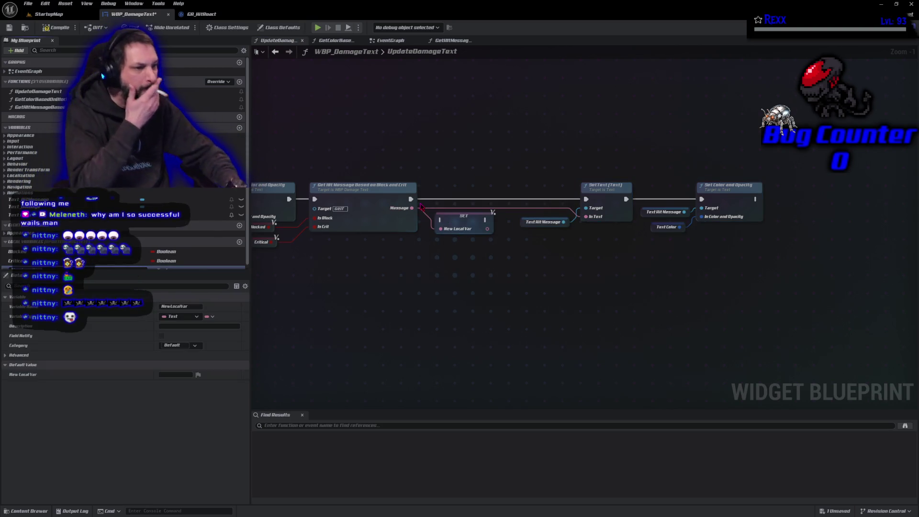
pyautogui.click(174, 306)
pyautogui.write('HitMessage')
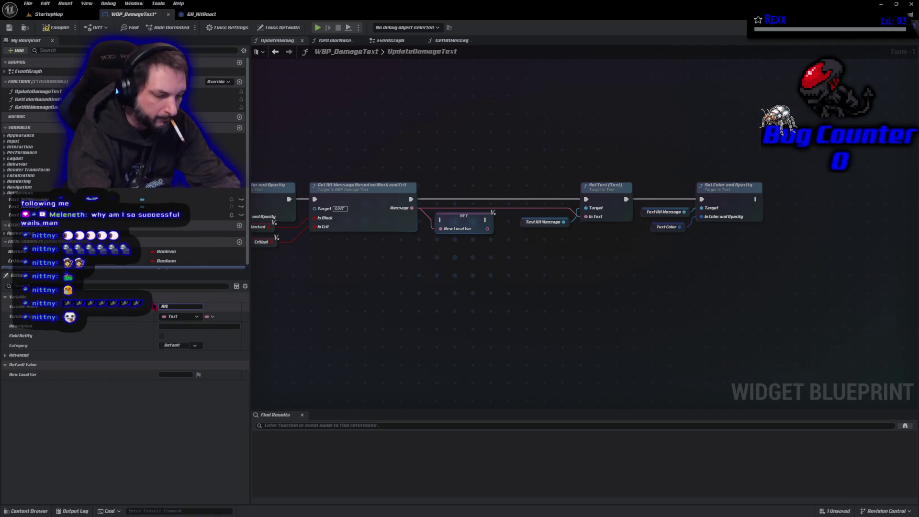
pyautogui.press('Return')
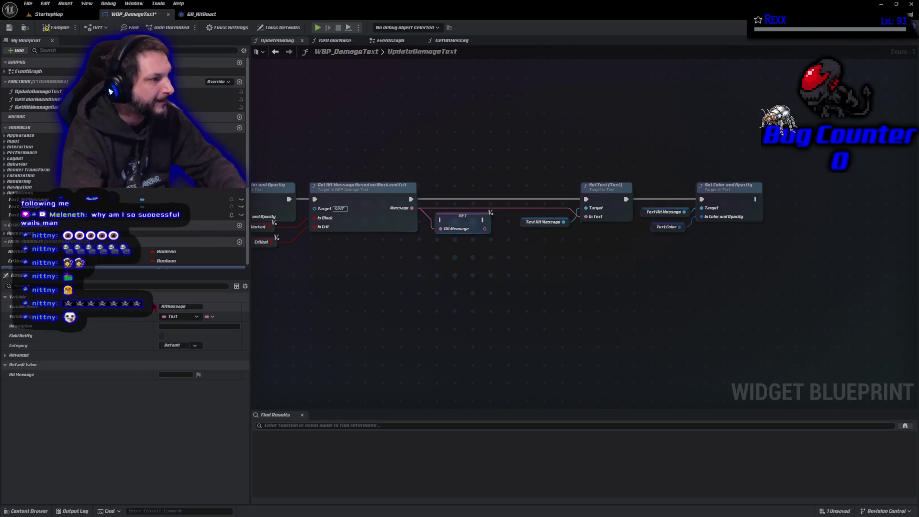
# Place SET HitMessage after Get Hit Message and feed a HitMessage getter into SetText
pyautogui.moveTo(415, 203)
pyautogui.mouseDown()
pyautogui.moveTo(440, 219)
pyautogui.moveTo(450, 196)
pyautogui.moveTo(586, 199)
pyautogui.mouseUp()
pyautogui.moveTo(526, 225); pyautogui.dragTo(526, 210)
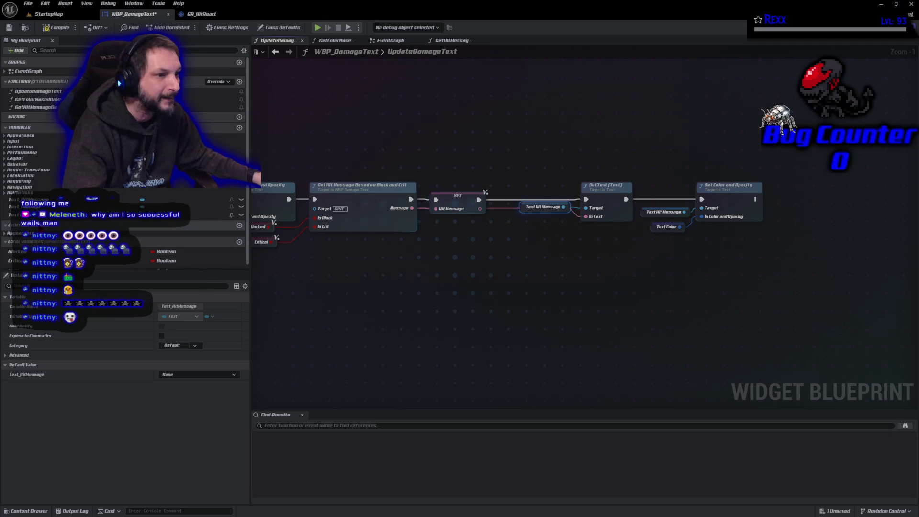
pyautogui.moveTo(211, 199)
pyautogui.mouseDown()
pyautogui.moveTo(573, 248)
pyautogui.moveTo(596, 224)
pyautogui.moveTo(586, 217)
pyautogui.mouseUp()
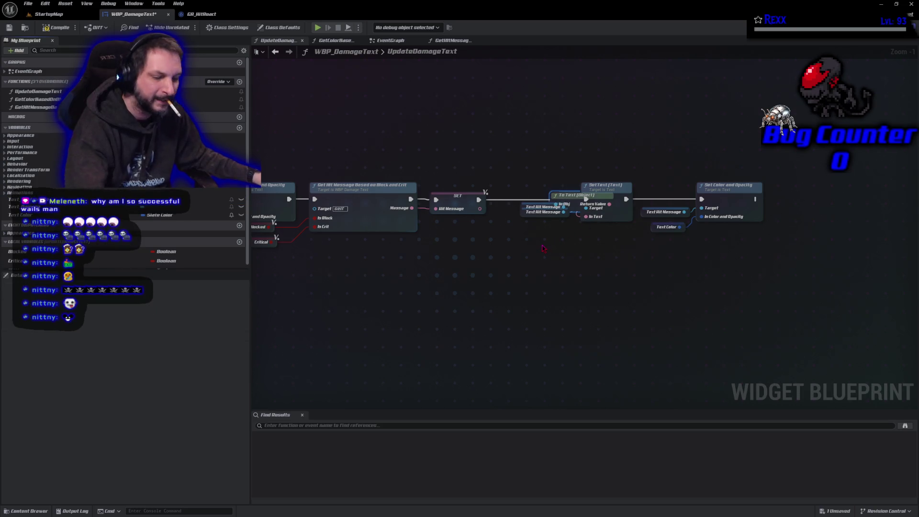
pyautogui.hotkey('ctrl', 'z')
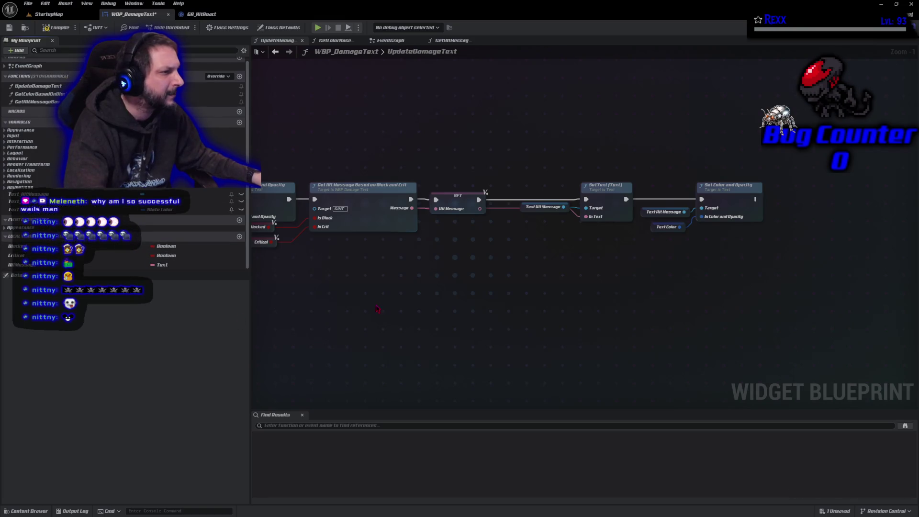
pyautogui.moveTo(191, 264)
pyautogui.mouseDown()
pyautogui.moveTo(562, 252)
pyautogui.moveTo(598, 225)
pyautogui.moveTo(526, 221)
pyautogui.moveTo(532, 232)
pyautogui.mouseUp()
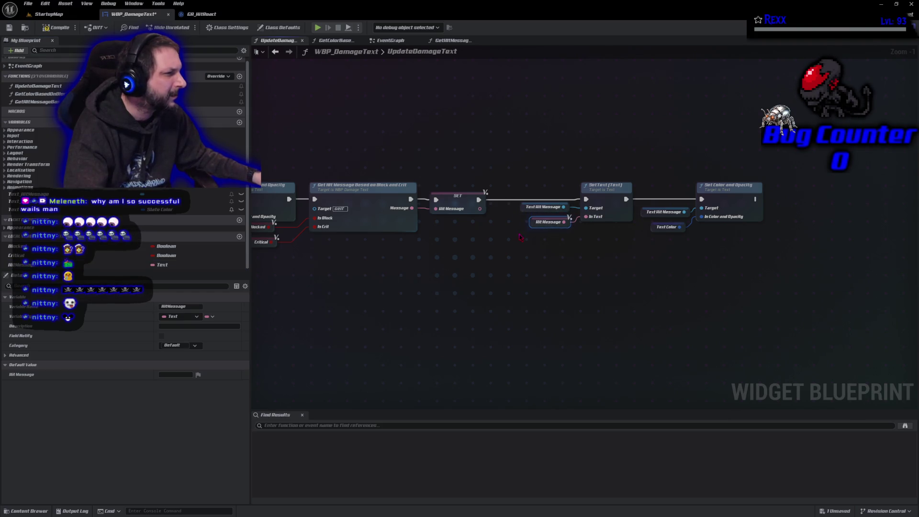
pyautogui.moveTo(543, 159)
pyautogui.mouseDown()
pyautogui.moveTo(738, 273)
pyautogui.moveTo(776, 281)
pyautogui.mouseUp()
pyautogui.moveTo(606, 186); pyautogui.dragTo(585, 186)
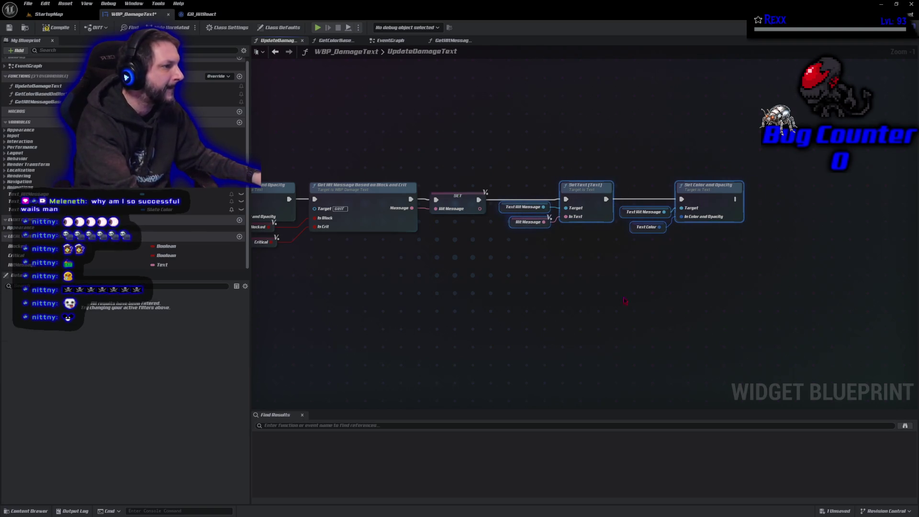
# Compile and save the WBP_DamageText blueprint
pyautogui.click(46, 29)
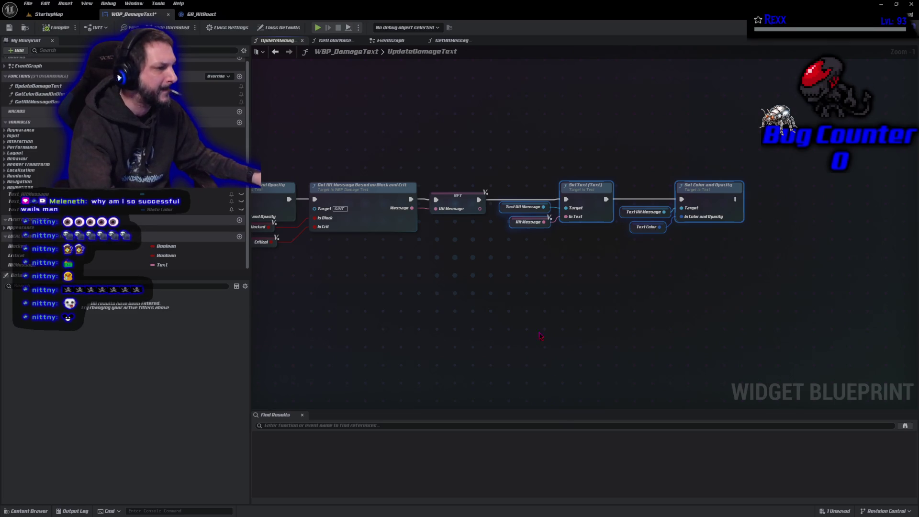
pyautogui.click(527, 325)
pyautogui.hotkey('ctrl', 's')
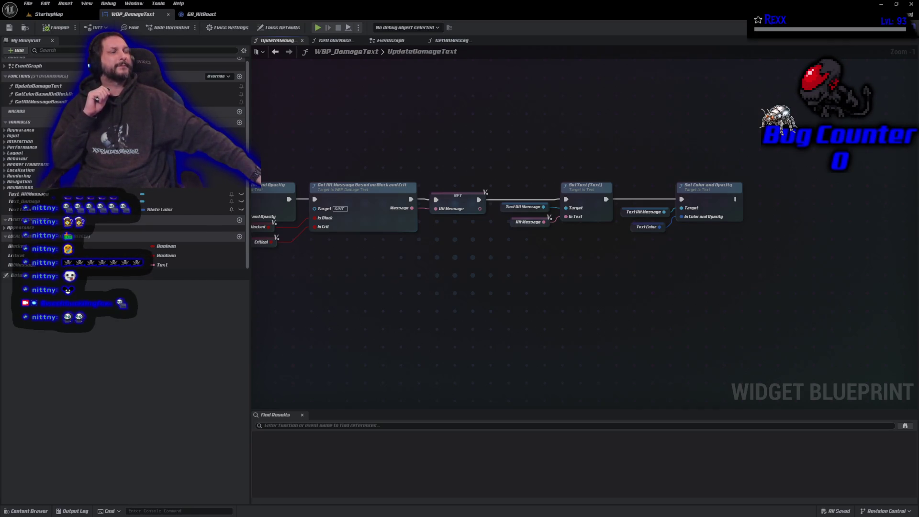
# Promote the Damage input to a local variable named HitDamage
pyautogui.moveTo(254, 314)
pyautogui.mouseDown()
pyautogui.moveTo(630, 314)
pyautogui.moveTo(763, 285)
pyautogui.moveTo(918, 274)
pyautogui.mouseUp()
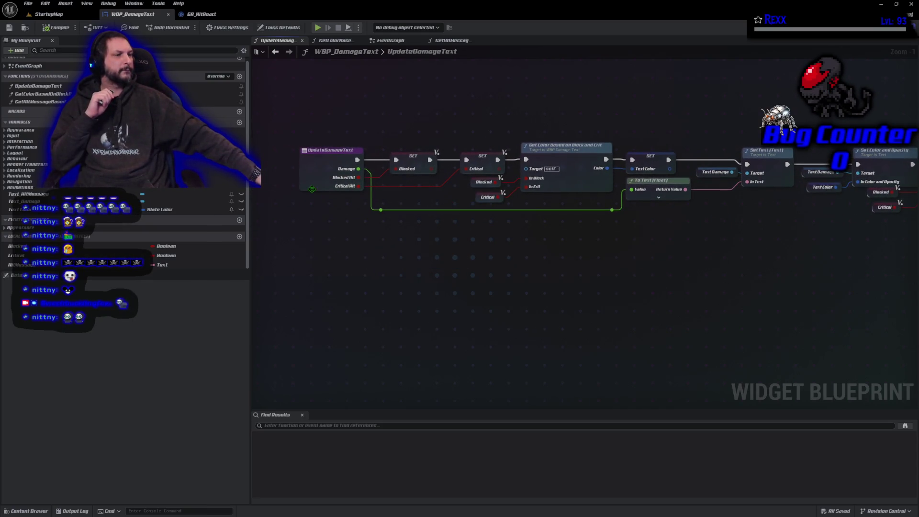
pyautogui.moveTo(312, 189); pyautogui.dragTo(250, 189)
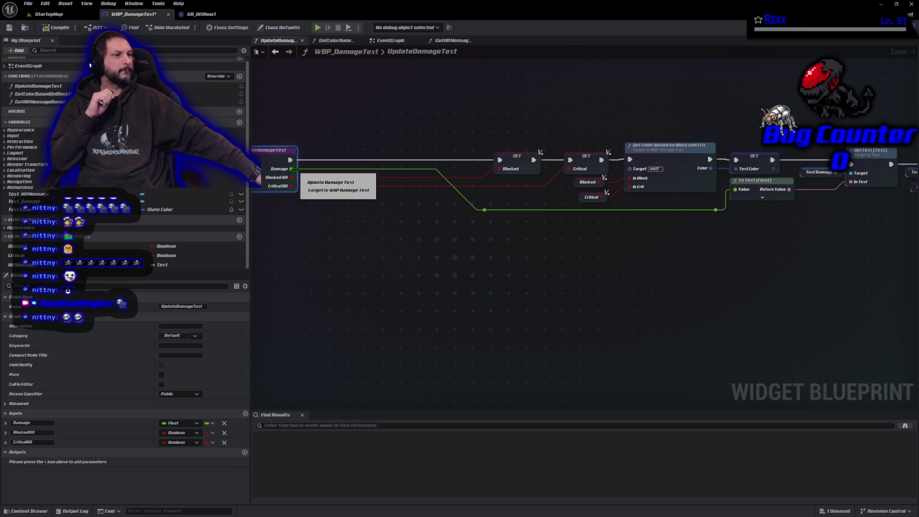
pyautogui.moveTo(294, 169); pyautogui.dragTo(322, 168)
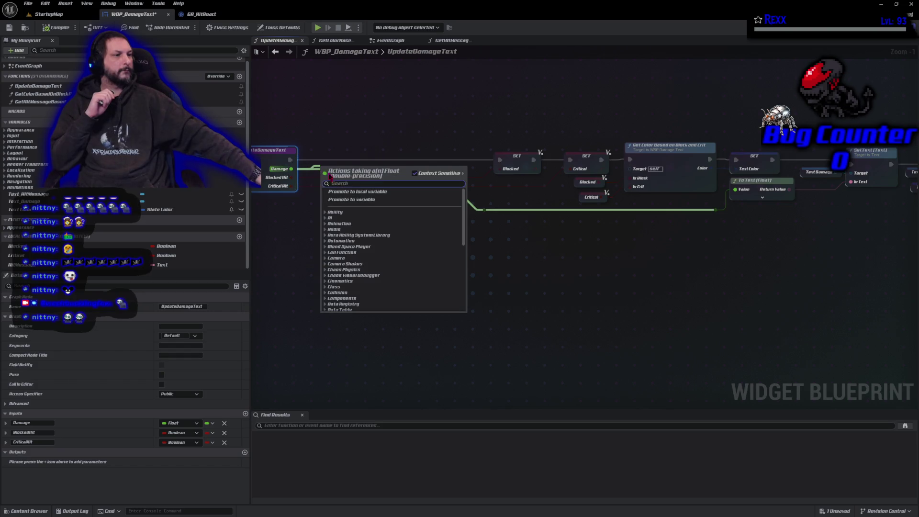
pyautogui.click(360, 193)
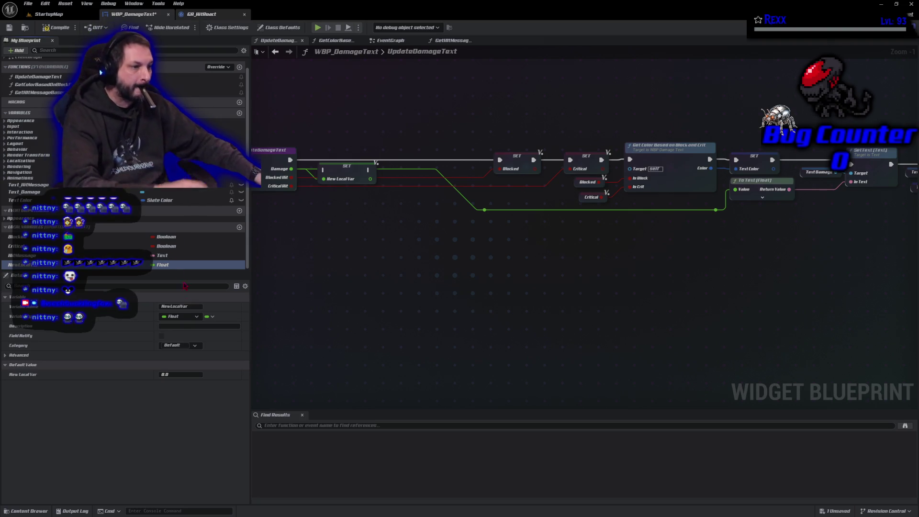
pyautogui.click(181, 306)
pyautogui.write('HitDamage')
pyautogui.press('Return')
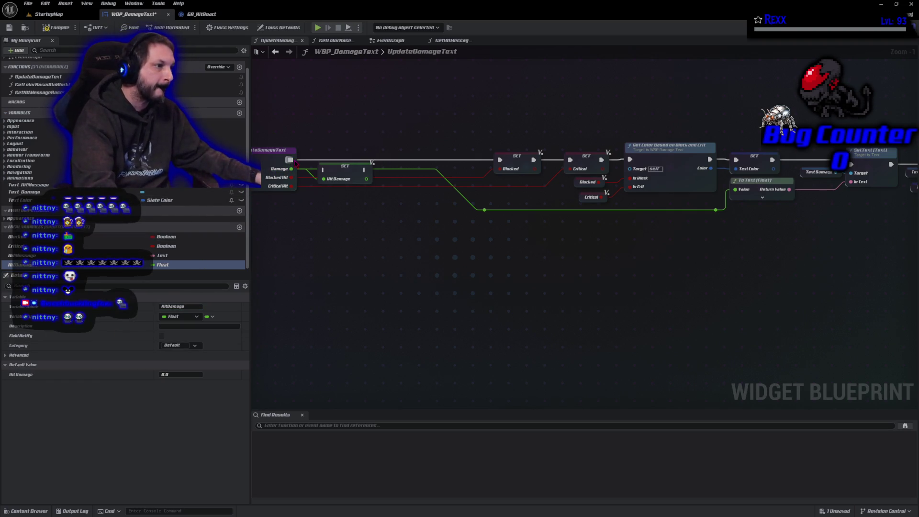
# Wire SET HitDamage into the execution chain before SET Blocked, removing the old reroutes
pyautogui.moveTo(343, 173)
pyautogui.mouseDown()
pyautogui.moveTo(348, 163)
pyautogui.moveTo(499, 160)
pyautogui.mouseUp()
pyautogui.click(484, 209)
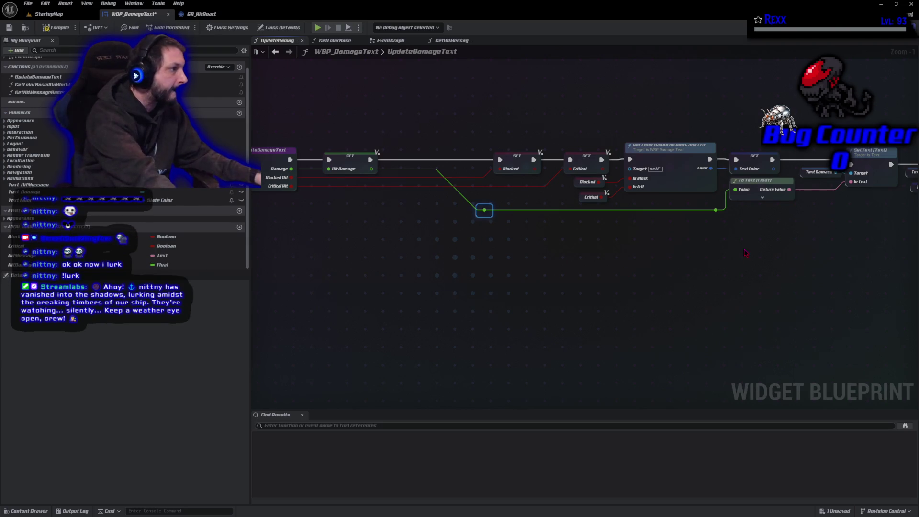
pyautogui.press('Delete')
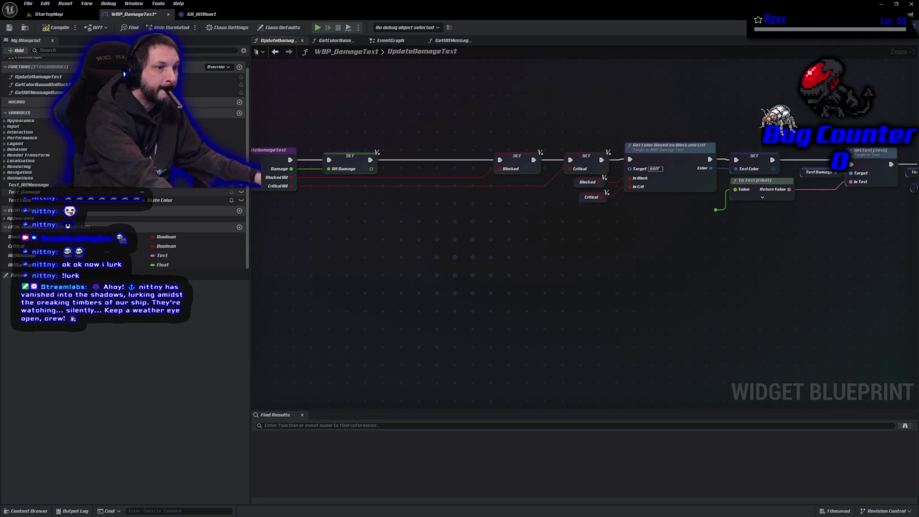
pyautogui.click(210, 265)
pyautogui.moveTo(210, 264)
pyautogui.mouseDown()
pyautogui.moveTo(780, 242)
pyautogui.moveTo(716, 209)
pyautogui.mouseUp()
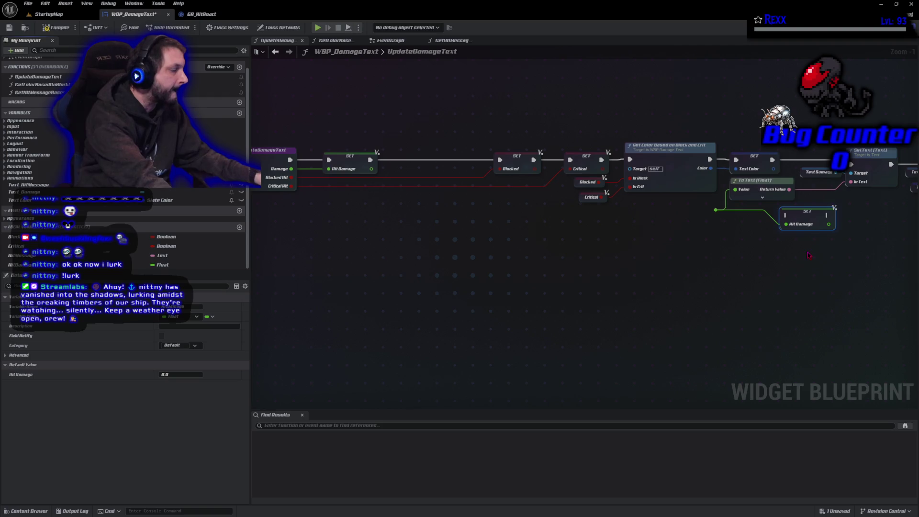
pyautogui.press('Delete')
pyautogui.click(715, 210)
pyautogui.press('Delete')
# Connect a HitDamage getter to the To Text (Float) value and tidy the nodes
pyautogui.moveTo(211, 265)
pyautogui.mouseDown()
pyautogui.moveTo(536, 271)
pyautogui.moveTo(689, 187)
pyautogui.moveTo(735, 189)
pyautogui.mouseUp()
pyautogui.moveTo(671, 192); pyautogui.dragTo(681, 207)
pyautogui.click(636, 257)
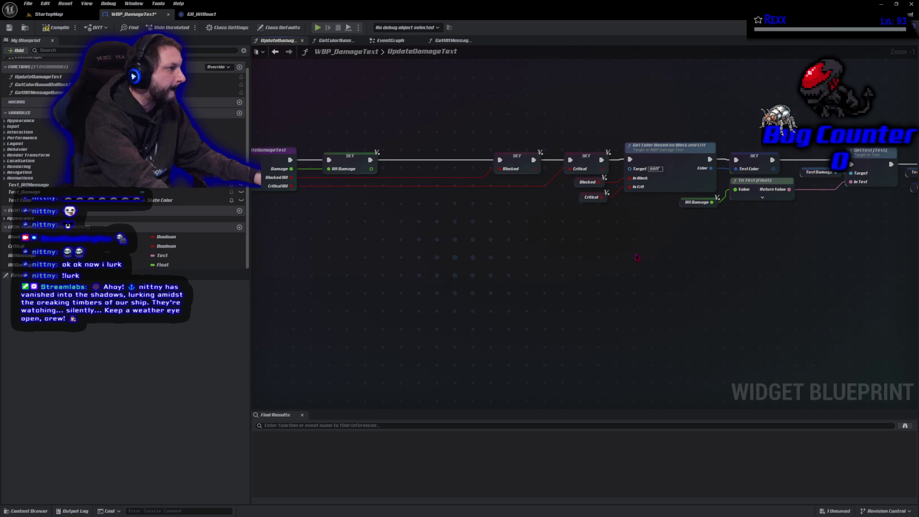
pyautogui.moveTo(587, 252); pyautogui.dragTo(396, 291)
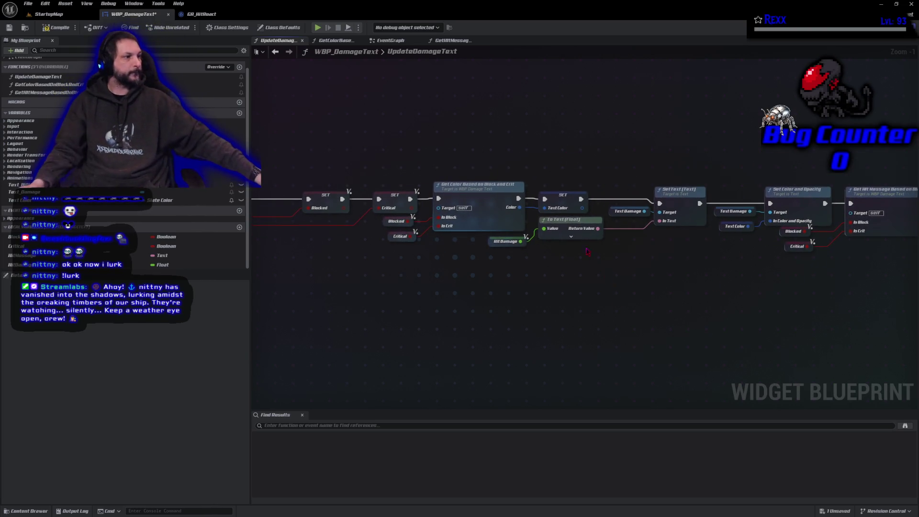
pyautogui.moveTo(564, 228); pyautogui.dragTo(603, 233)
pyautogui.moveTo(490, 240); pyautogui.dragTo(540, 236)
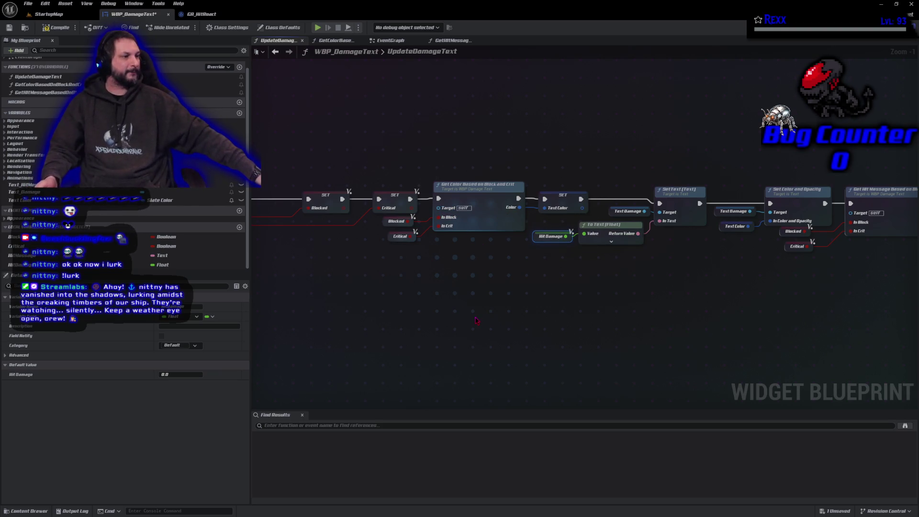
# Compile the widget blueprint and save all unsaved assets
pyautogui.click(58, 28)
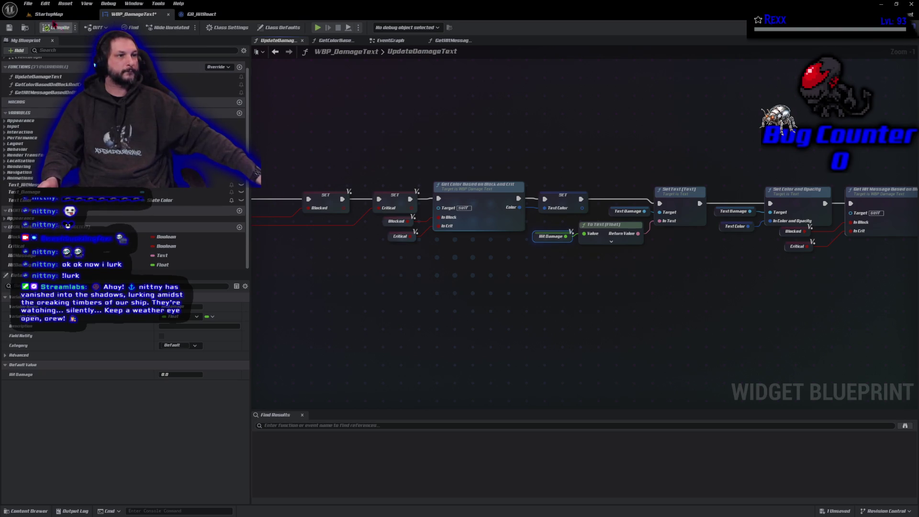
pyautogui.click(28, 3)
pyautogui.click(47, 49)
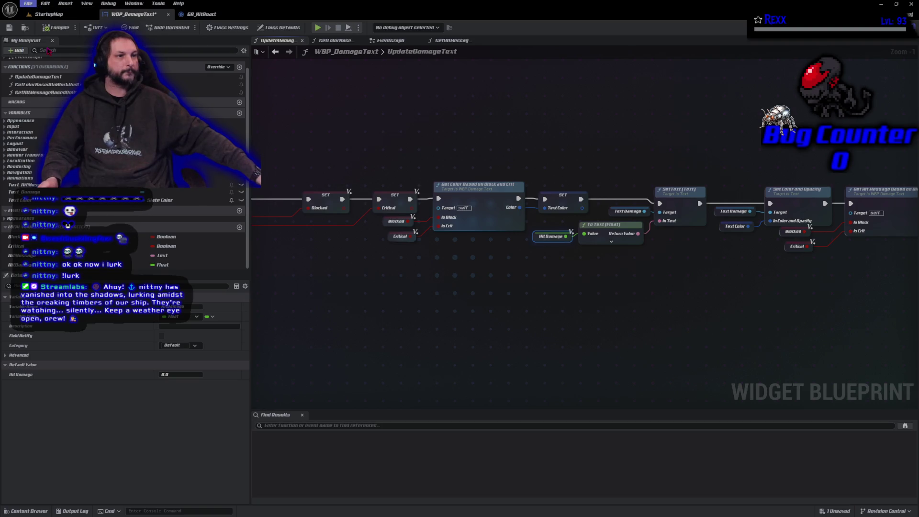
# Nudge the UpdateDamageText entry and first SET nodes right, then save again
pyautogui.moveTo(421, 327)
pyautogui.mouseDown()
pyautogui.moveTo(506, 316)
pyautogui.moveTo(624, 320)
pyautogui.mouseUp()
pyautogui.moveTo(334, 166); pyautogui.dragTo(445, 220)
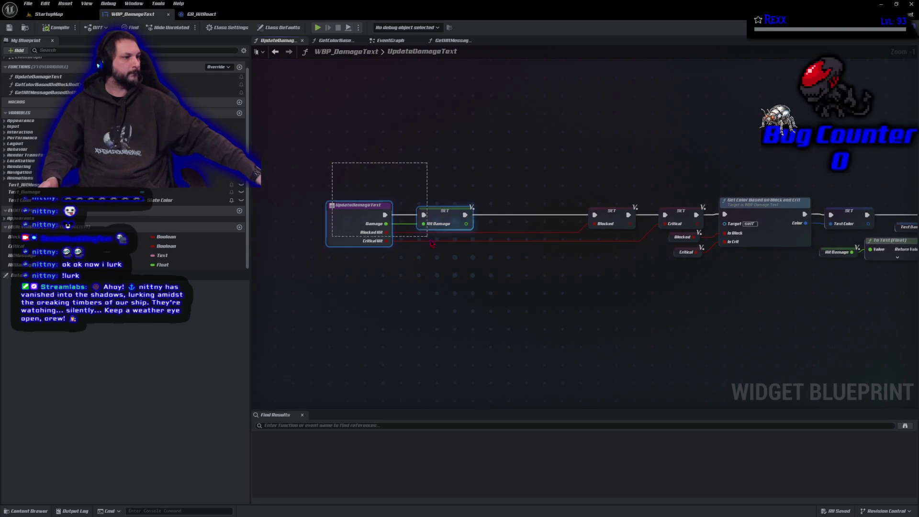
pyautogui.moveTo(351, 210); pyautogui.dragTo(451, 213)
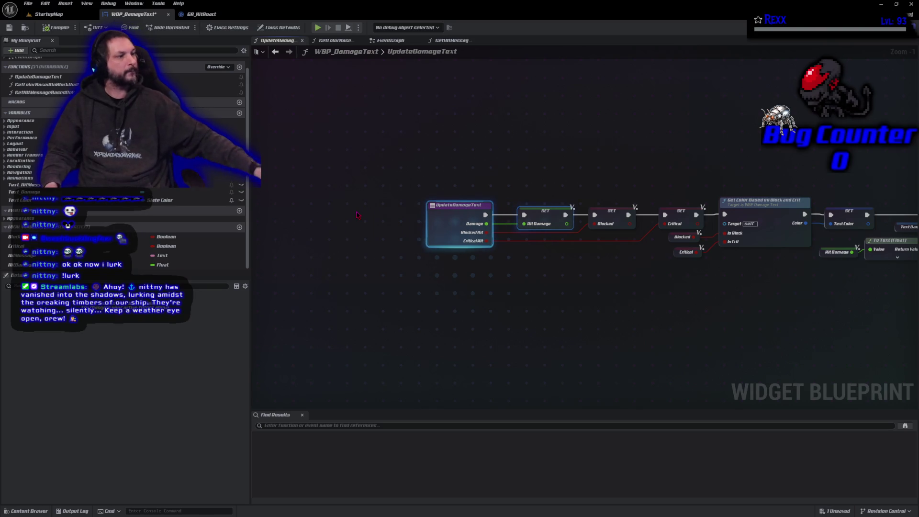
pyautogui.click(26, 4)
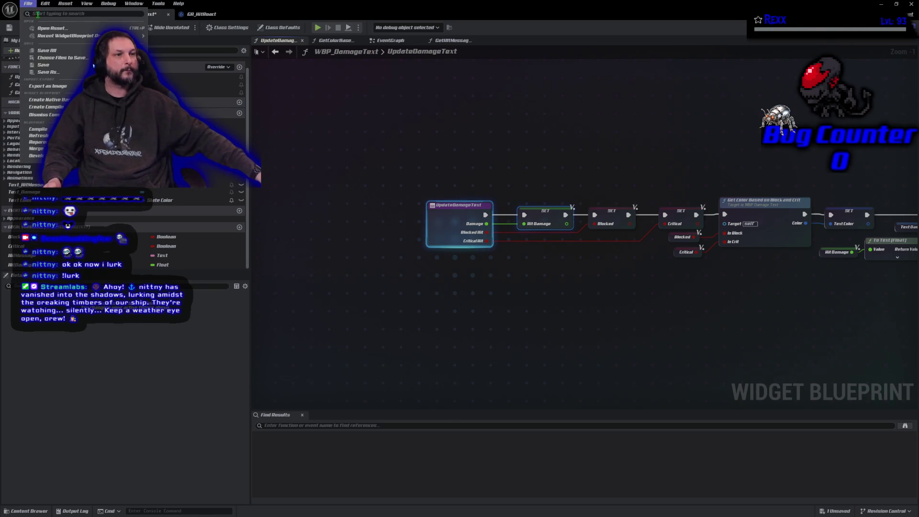
pyautogui.click(40, 50)
pyautogui.moveTo(547, 295); pyautogui.dragTo(397, 274)
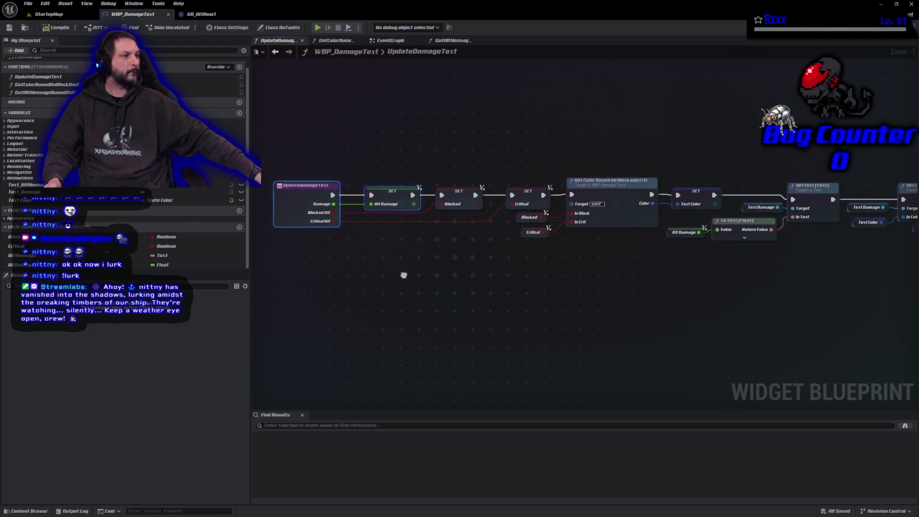